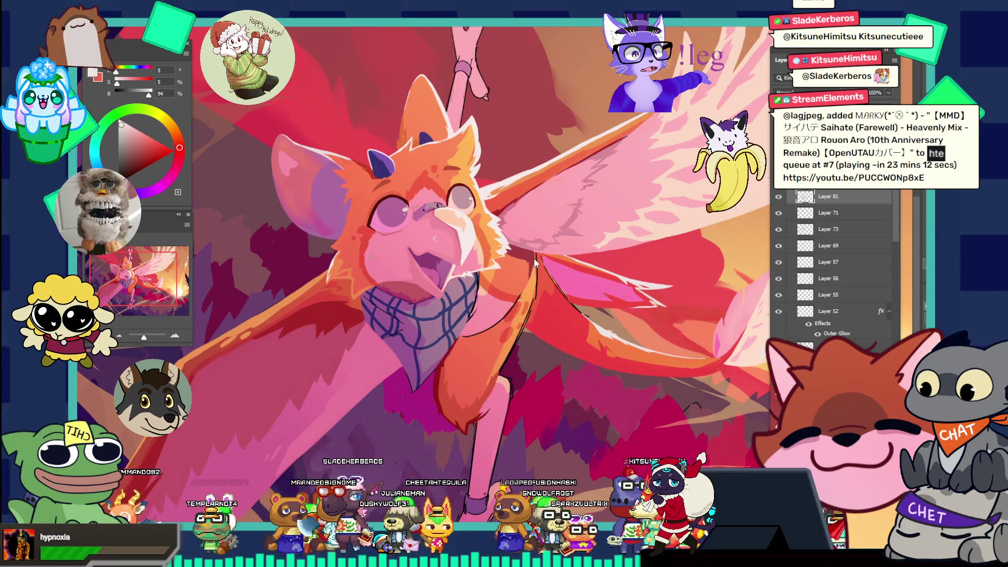
- Zoom in close on the creature's neck where it meets the wing
key("ctrl+minus")
key("ctrl+minus")
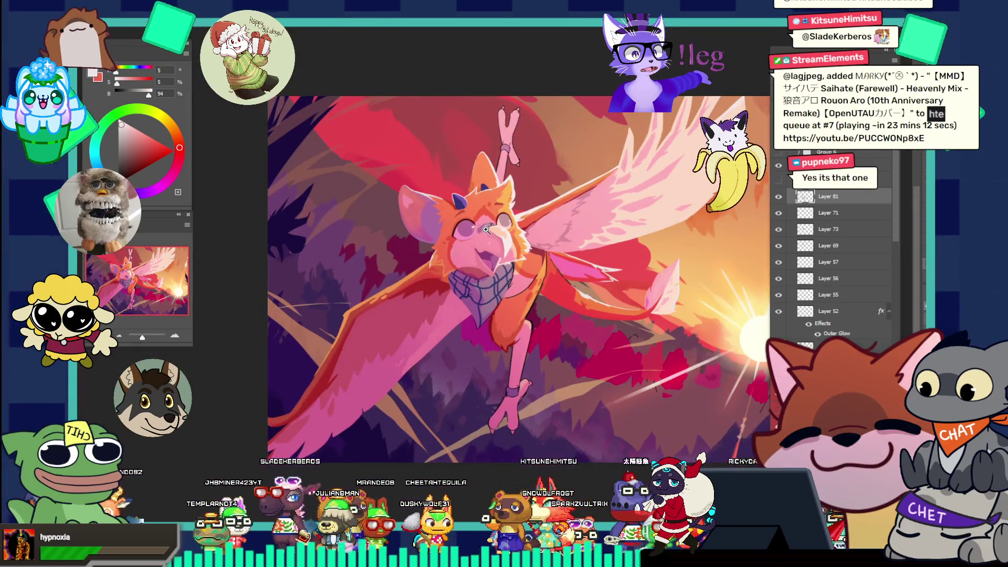
key("ctrl+minus")
key("ctrl+minus")
left_click_drag(345, 311, 339, 294)
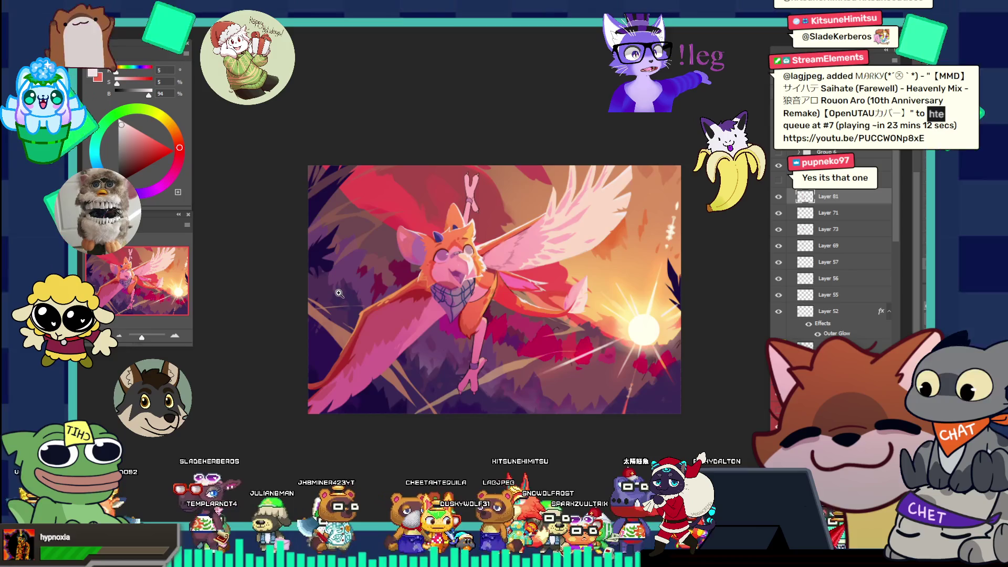
left_click_drag(552, 250, 572, 219)
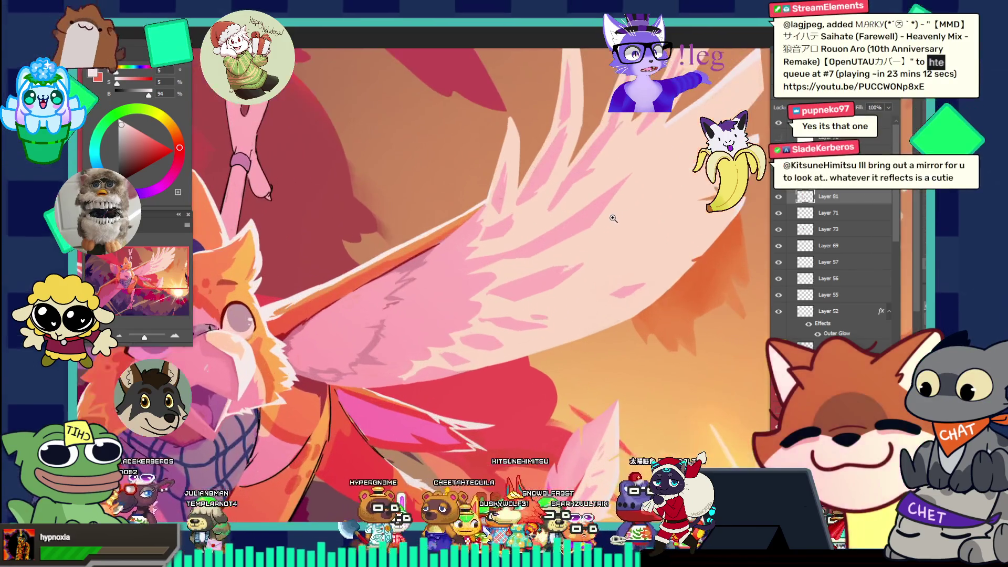
key("ctrl+0")
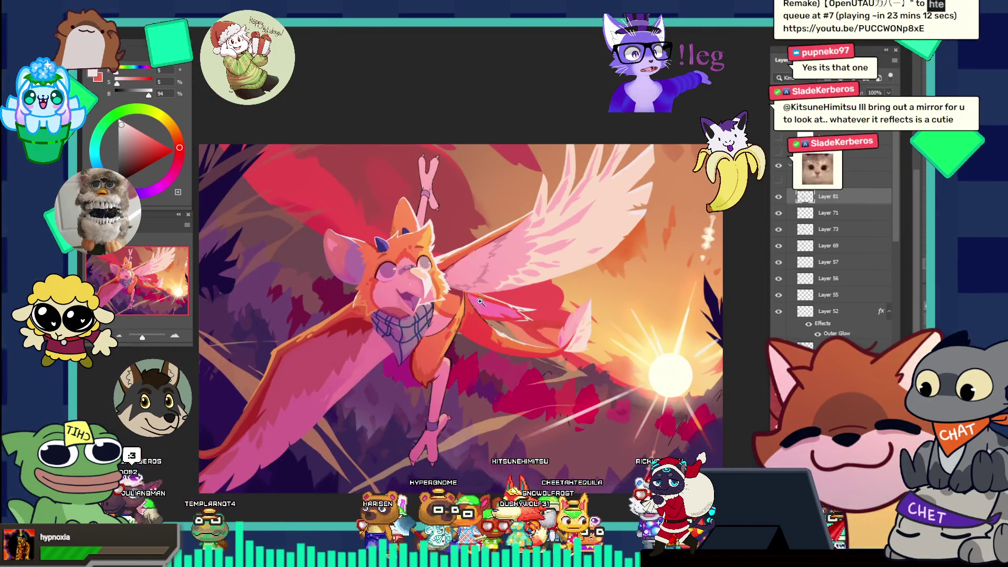
left_click(491, 315)
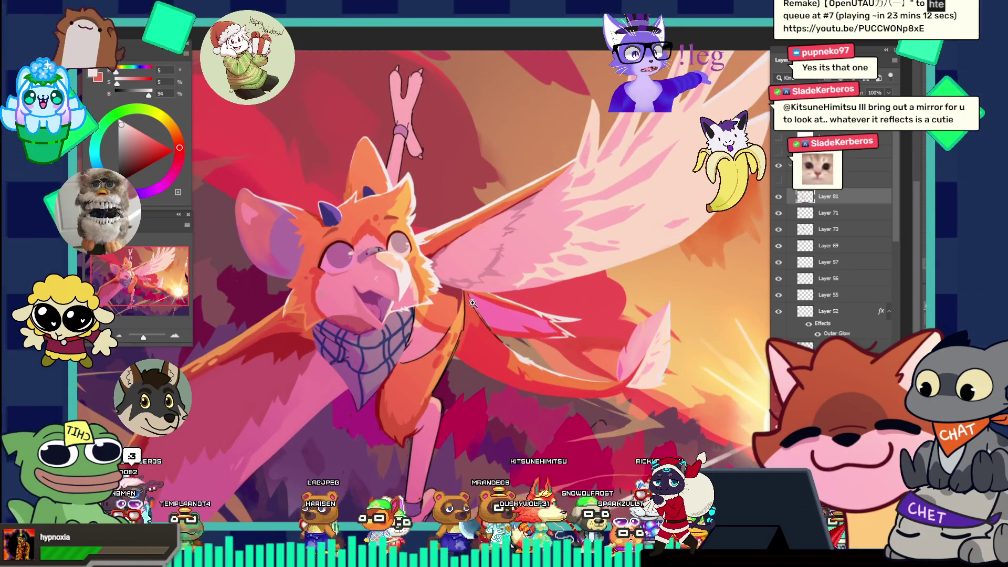
left_click_drag(469, 323, 491, 333)
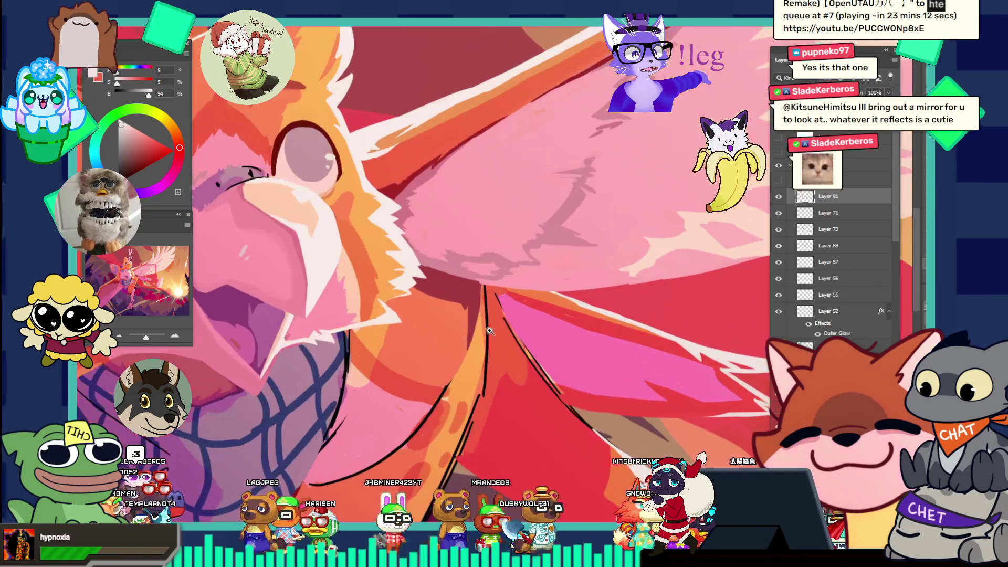
left_click(472, 311)
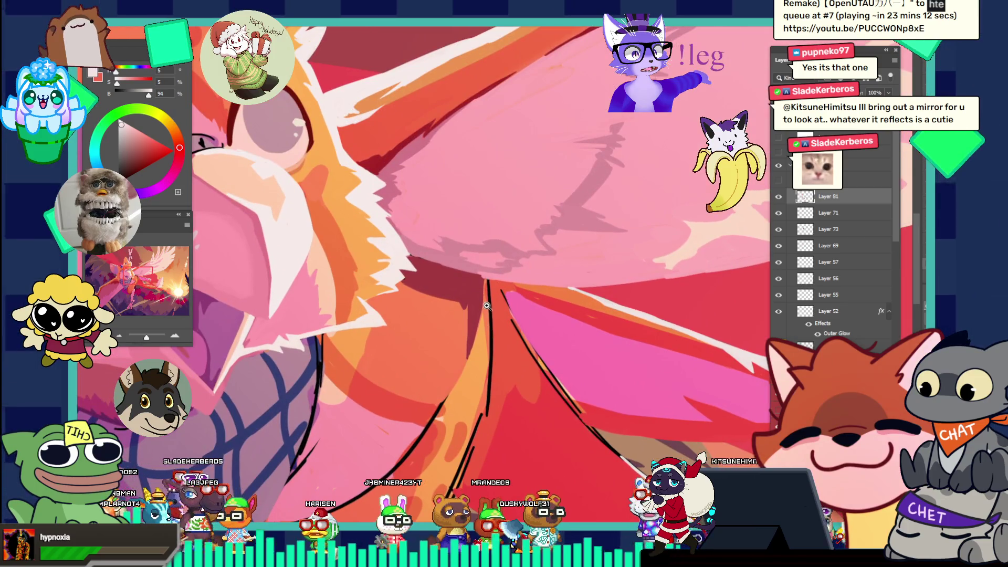
left_click(516, 291)
- Brush over the neck and wing joint on Layer 81 to refine the orange fur shading
key("b")
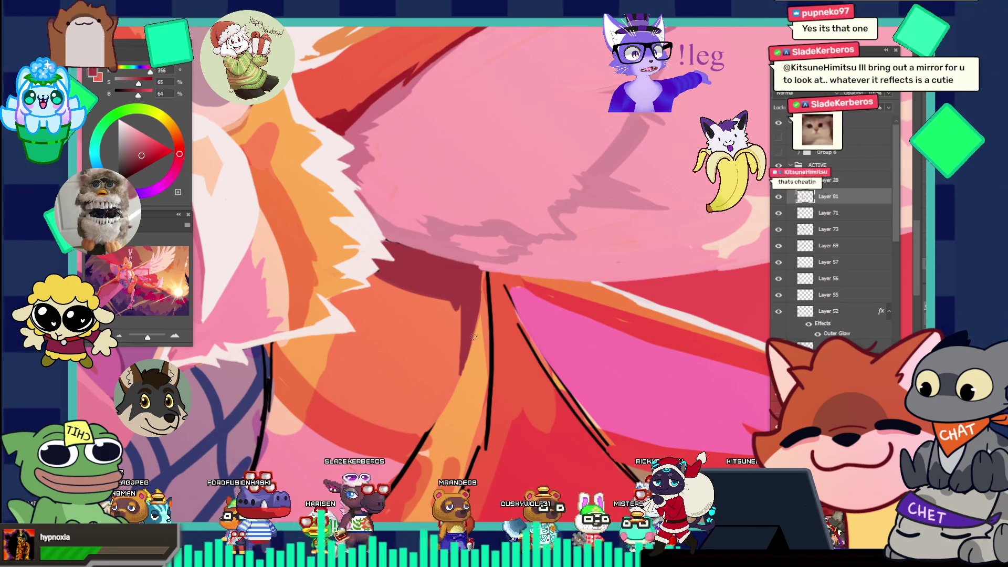
key("z")
left_click(481, 327, "alt")
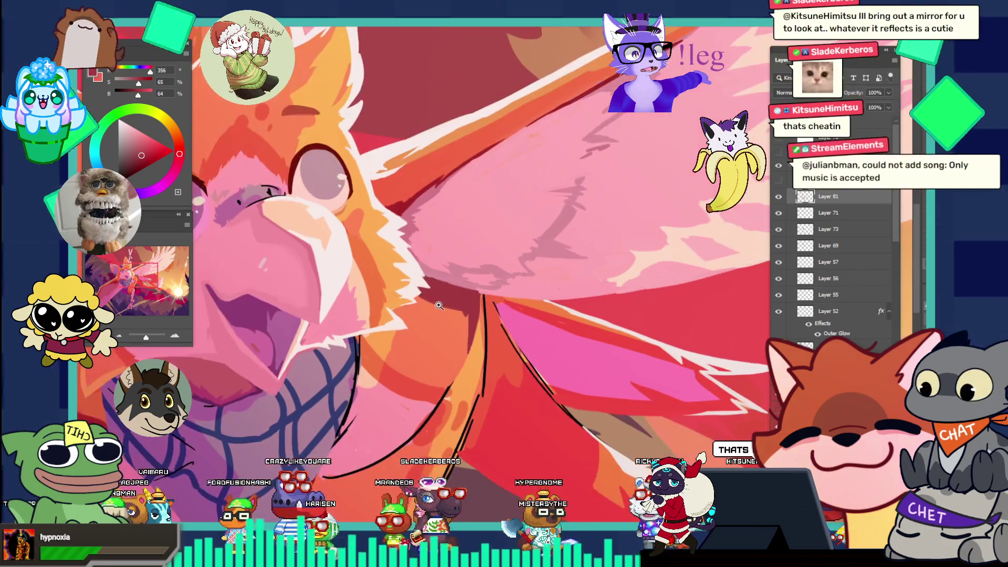
left_click(439, 305, "alt")
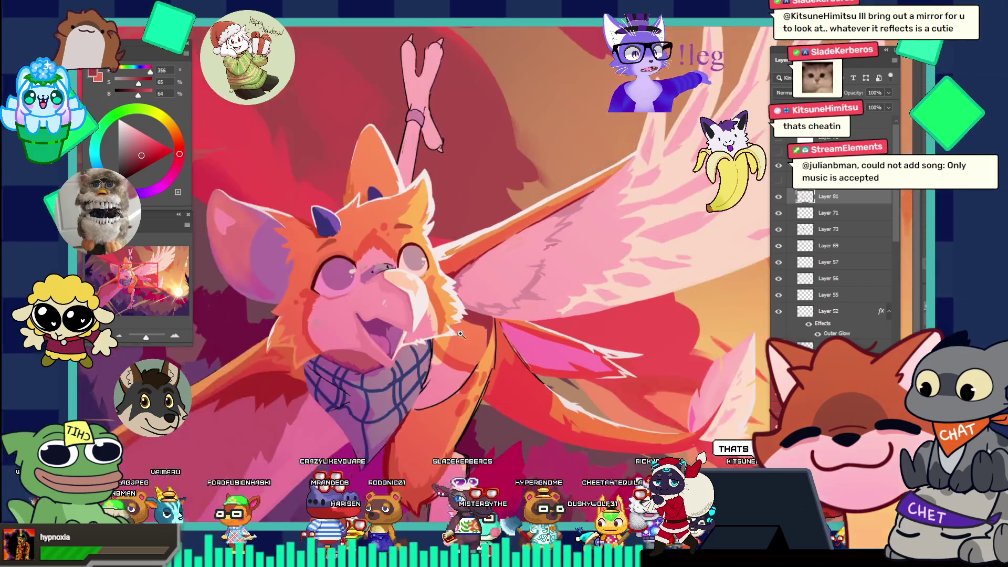
left_click(546, 303)
left_click(551, 300)
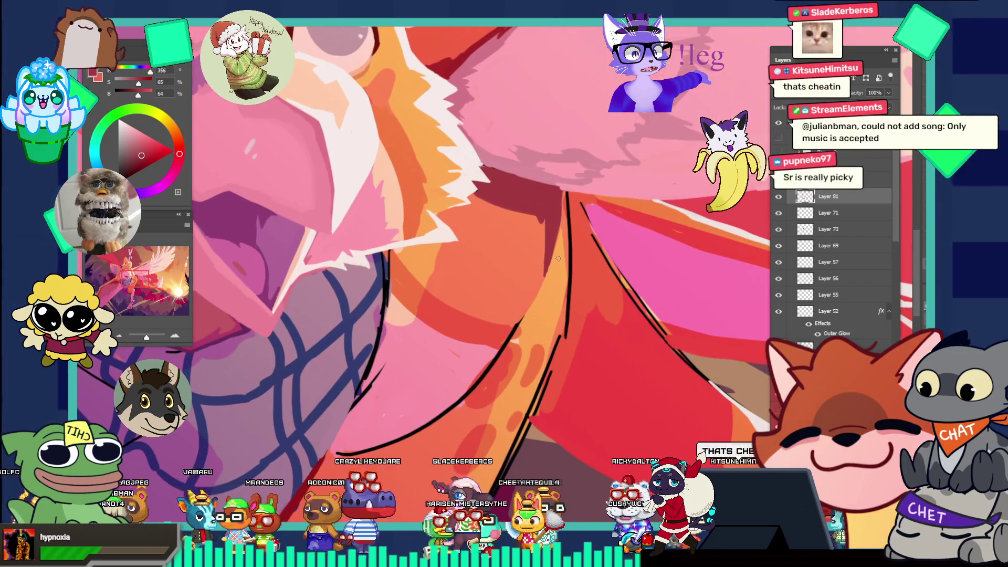
key("b")
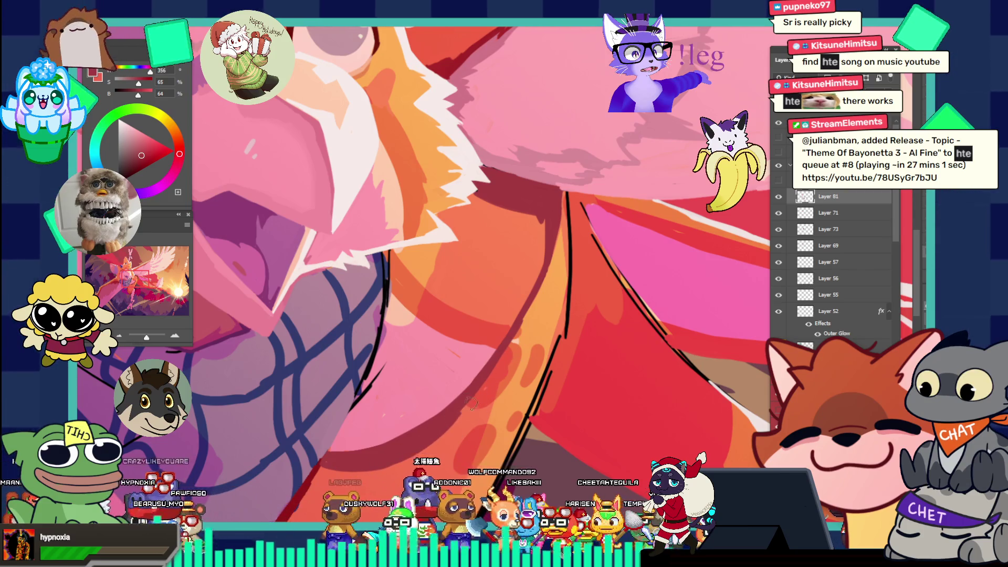
key("ctrl+0")
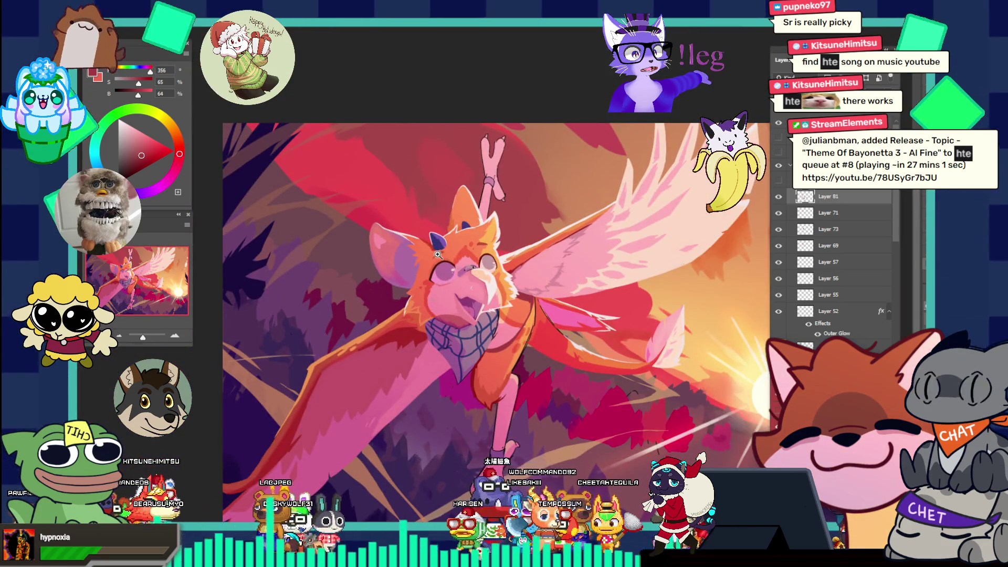
- Zoom in on the mouth and scarf, lock Layer 81 and enlarge the brush considerably
left_click_drag(438, 254, 581, 334)
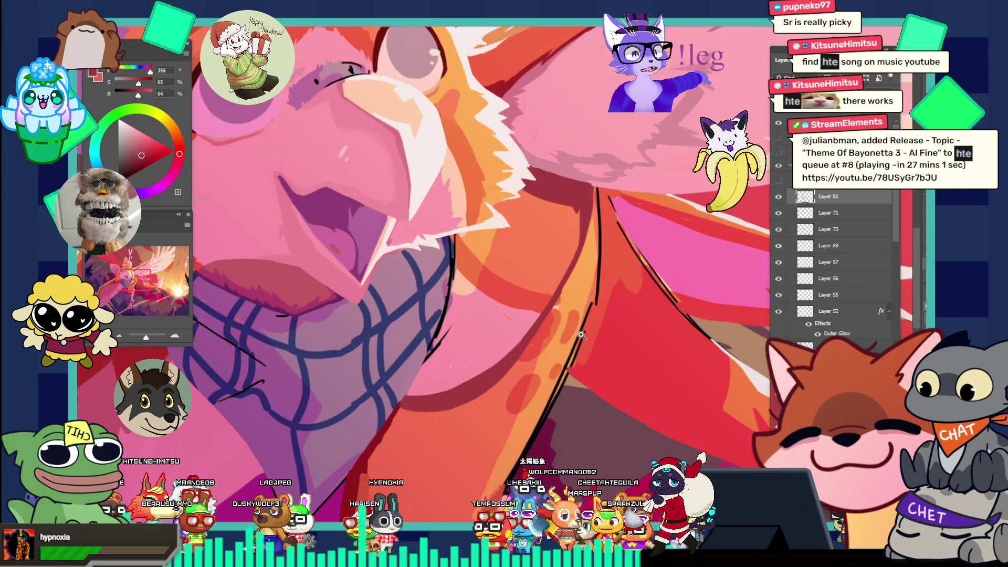
key("slash")
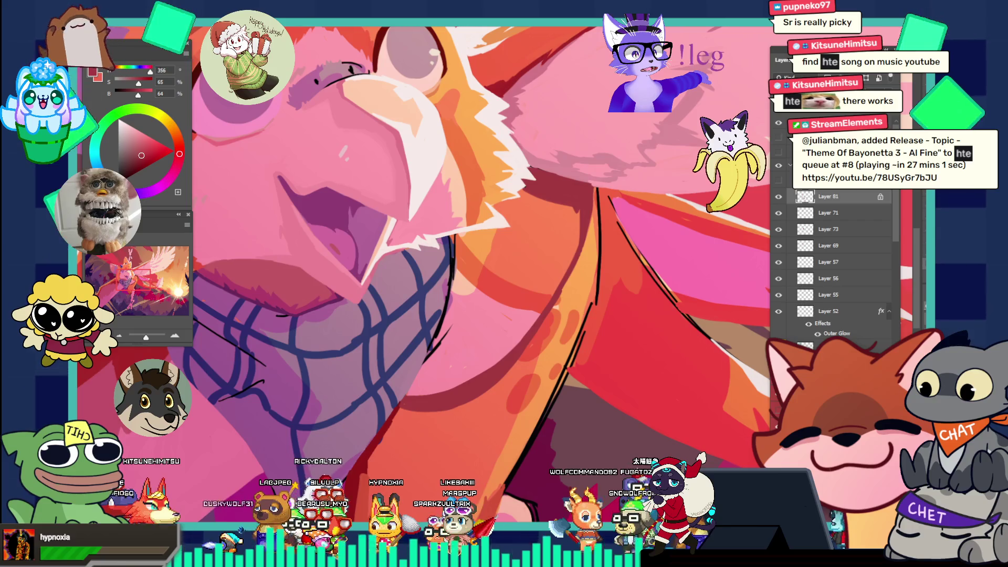
key("F5")
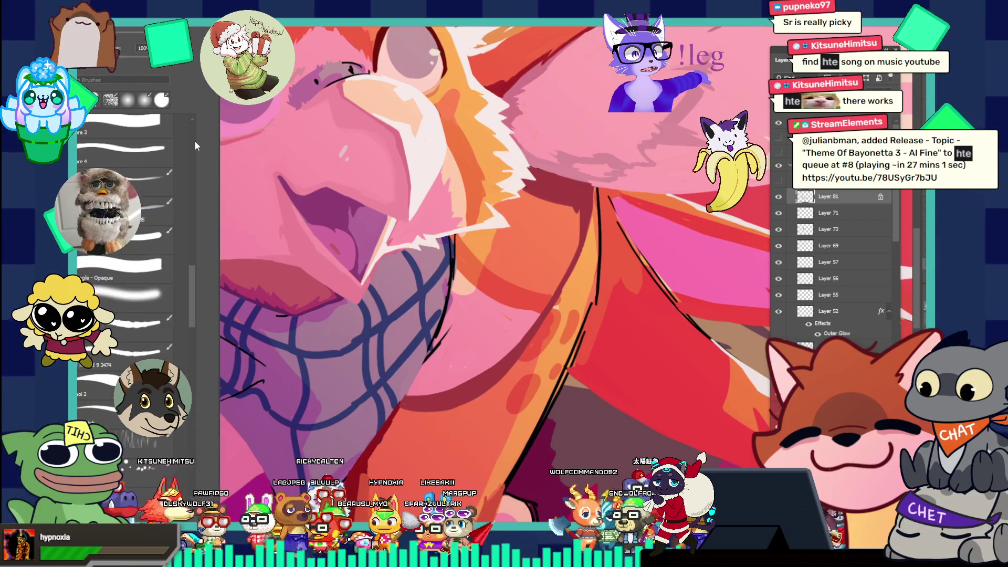
scroll(194, 140, "up", 10)
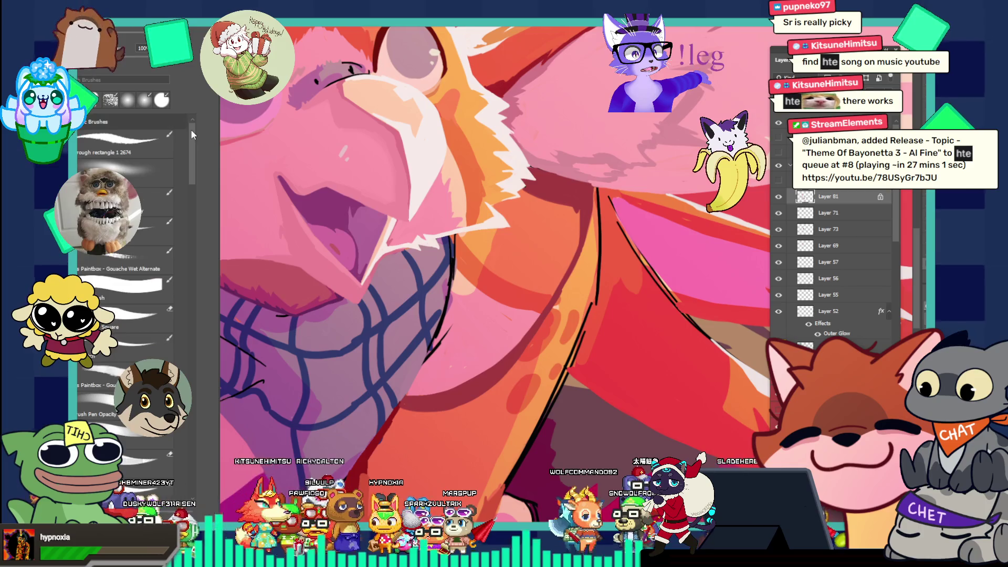
key("F5")
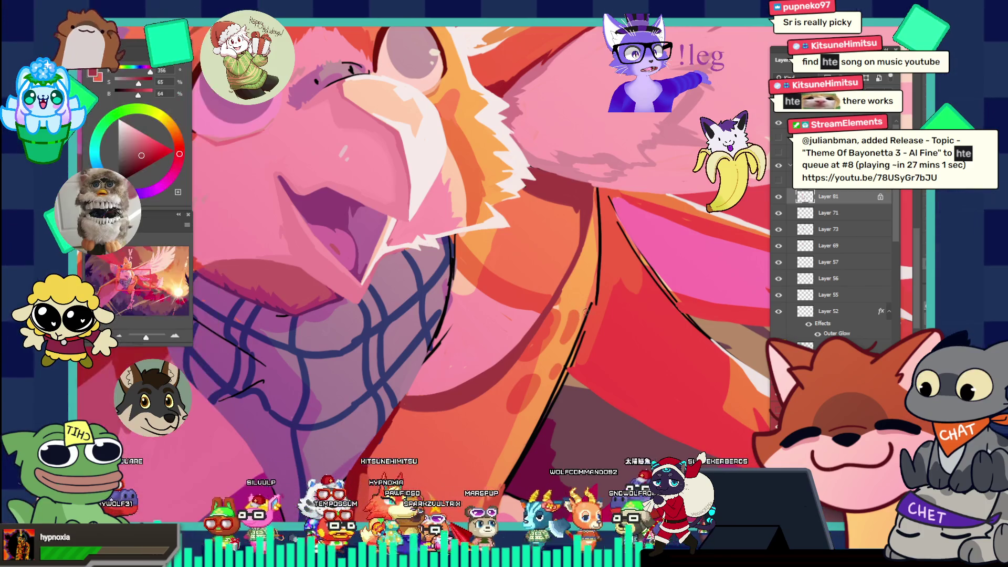
key("bracketright")
key("bracketright")
key("bracketright")
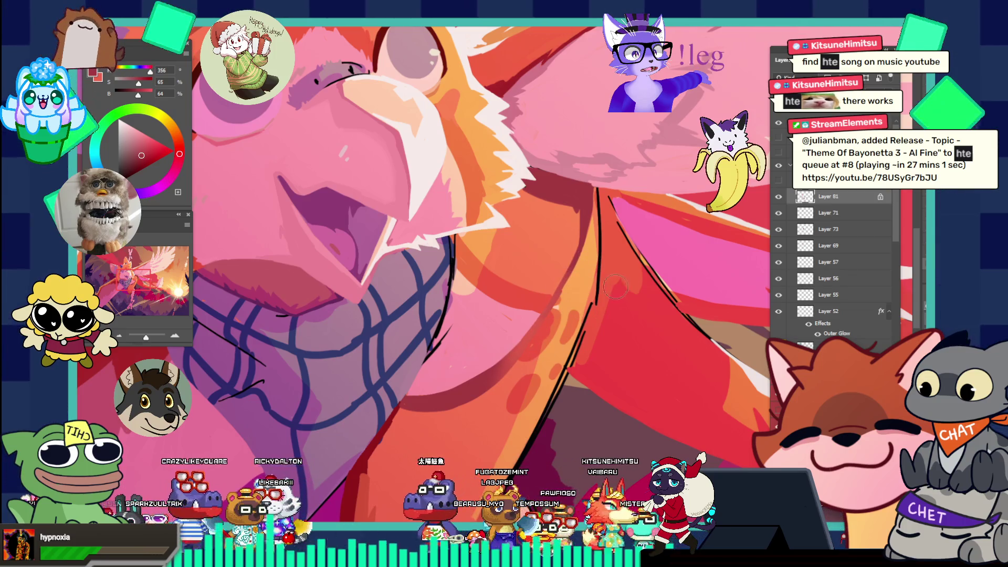
scroll(589, 290, "down", 5)
scroll(609, 296, "up", 4)
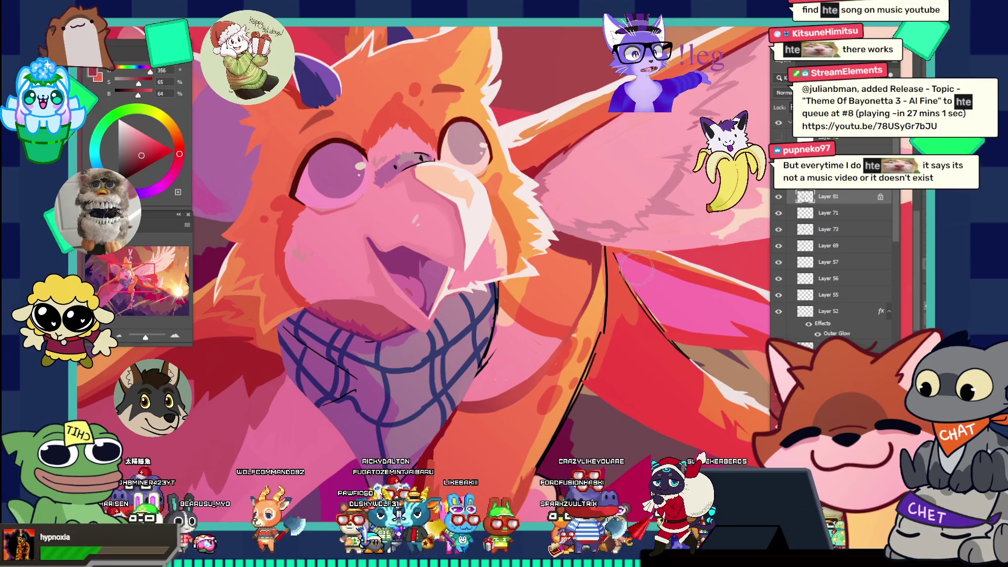
- Sample a lighter pink (H 357, S 50, B 67) from the artwork near the ear
key("ctrl+0")
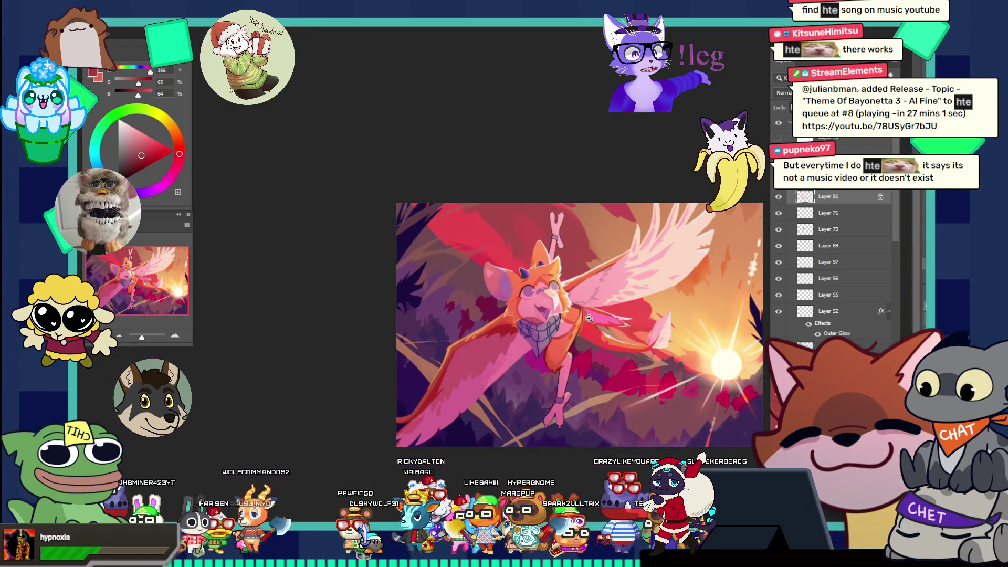
scroll(589, 318, "up", 8)
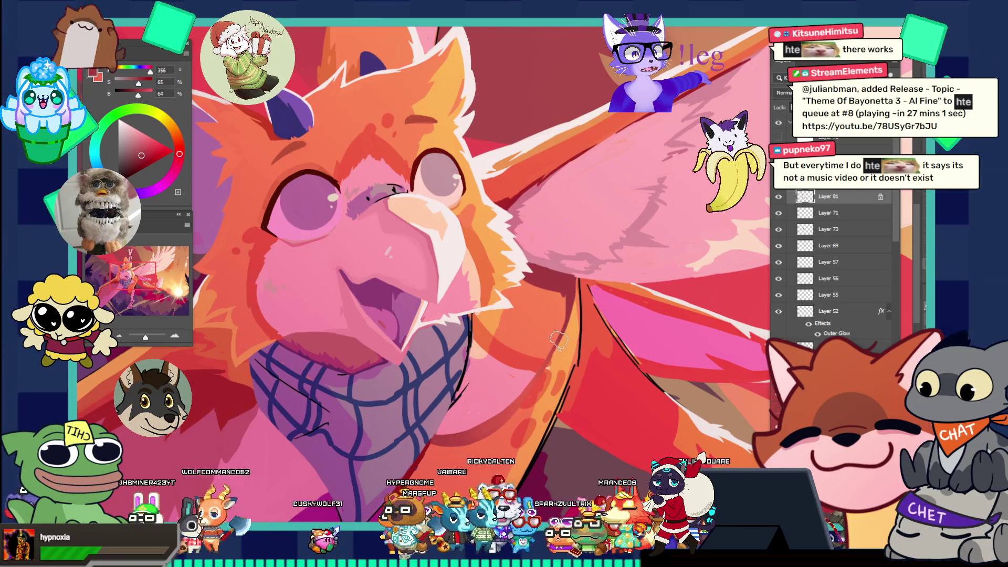
scroll(527, 292, "down", 4)
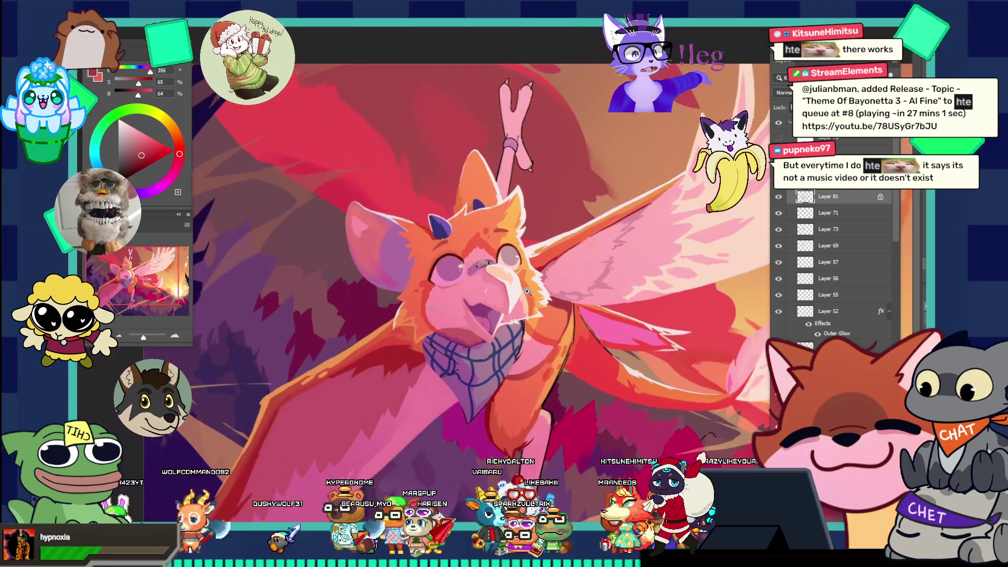
scroll(525, 315, "down", 5)
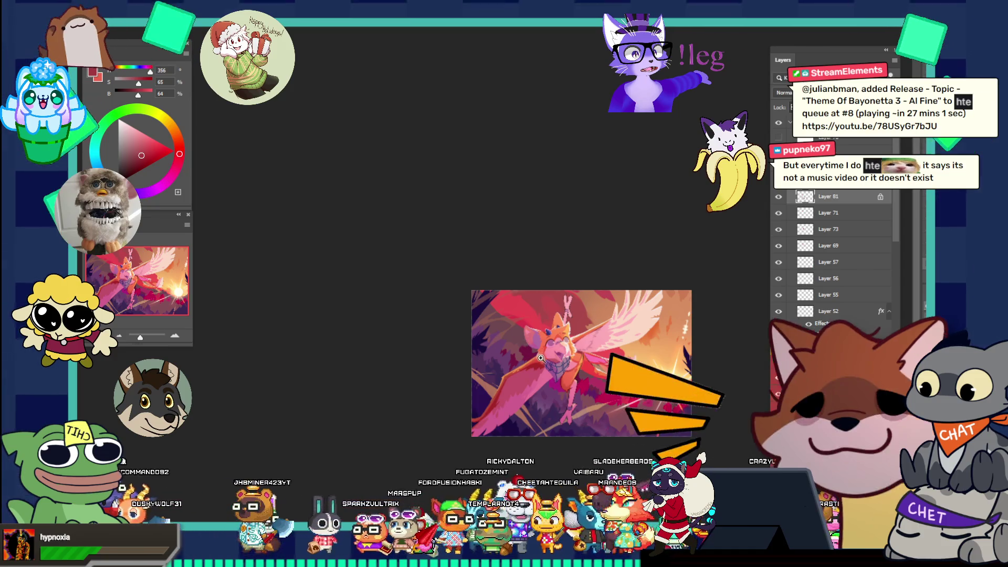
scroll(524, 341, "up", 5)
scroll(545, 304, "up", 2)
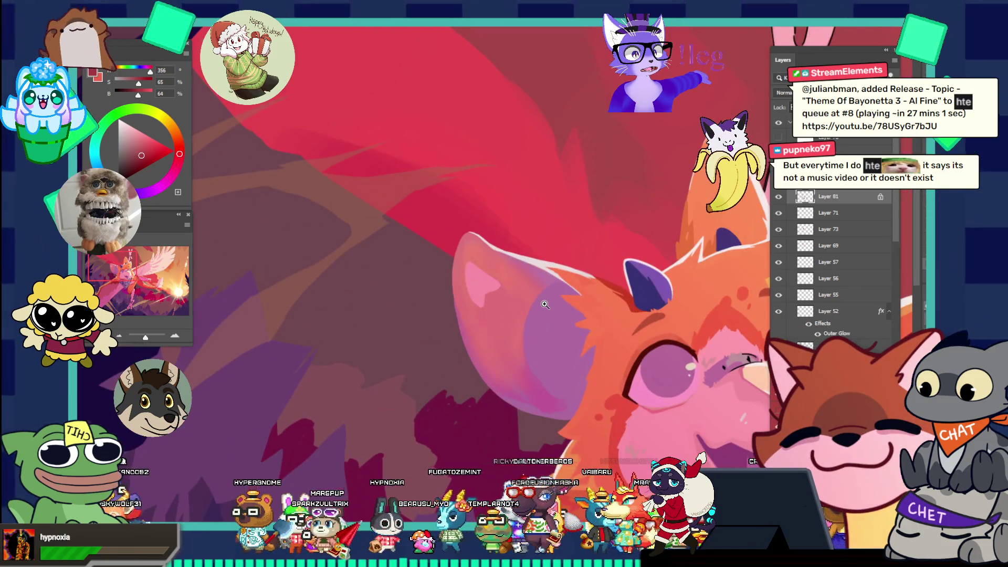
scroll(499, 295, "up", 2)
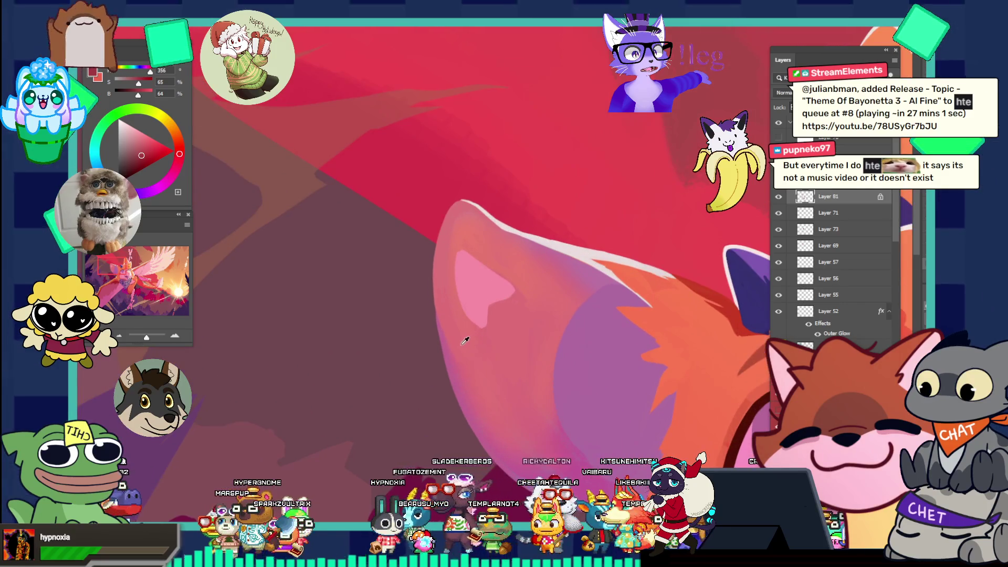
left_click(449, 331, "alt")
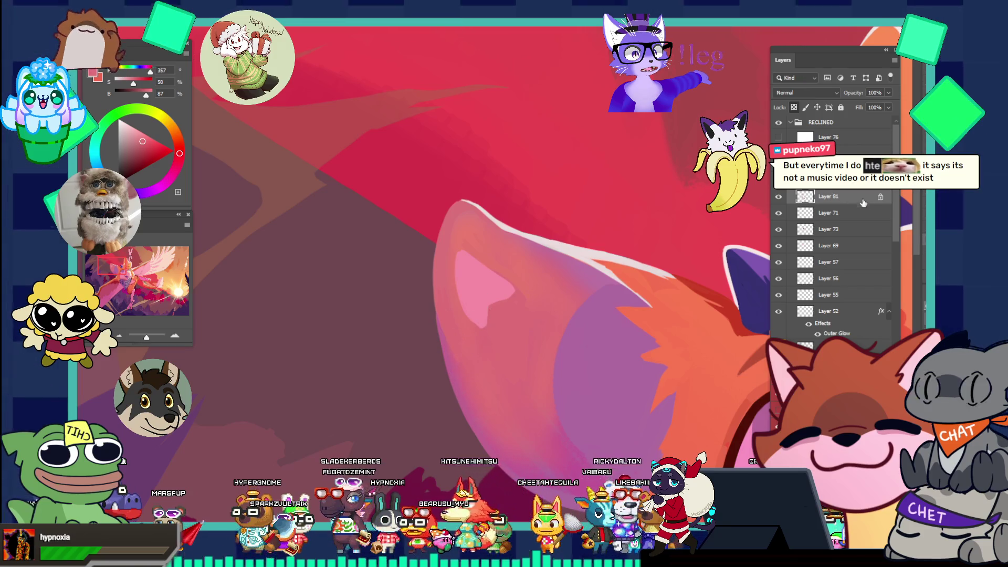
- Paint a lighter pink highlight along the inner edge of the ear
left_click_drag(445, 321, 455, 366)
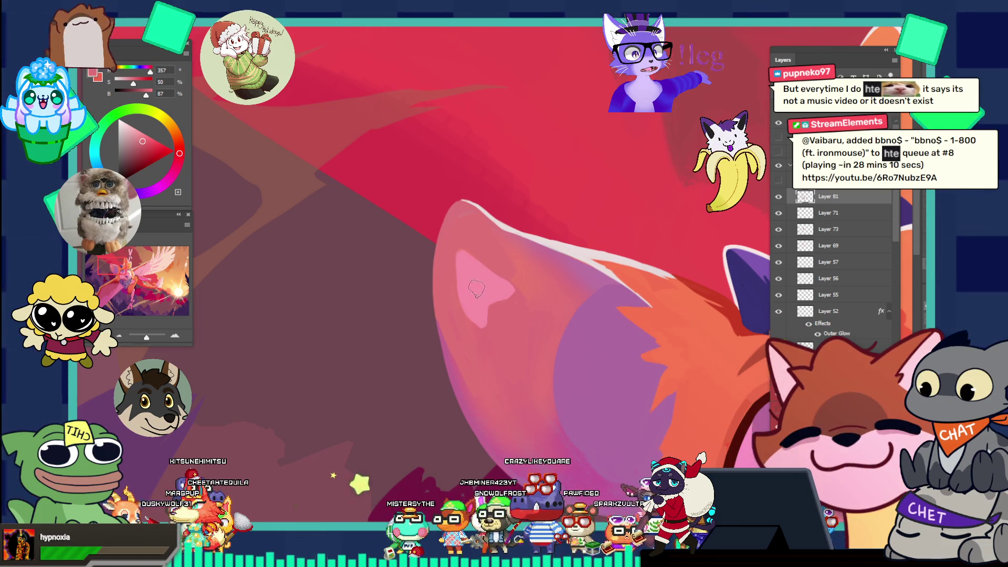
scroll(481, 229, "down", 3)
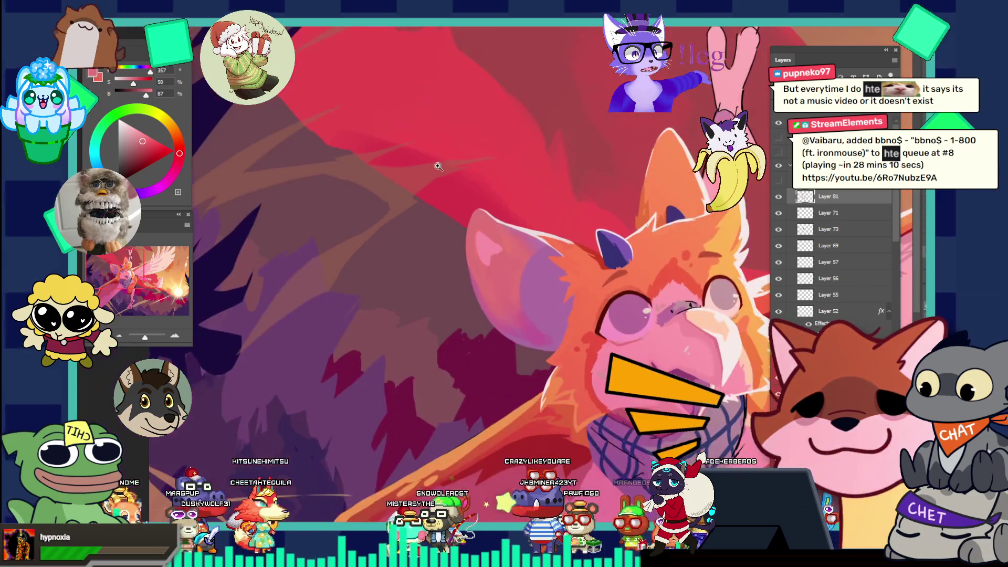
scroll(542, 238, "up", 3)
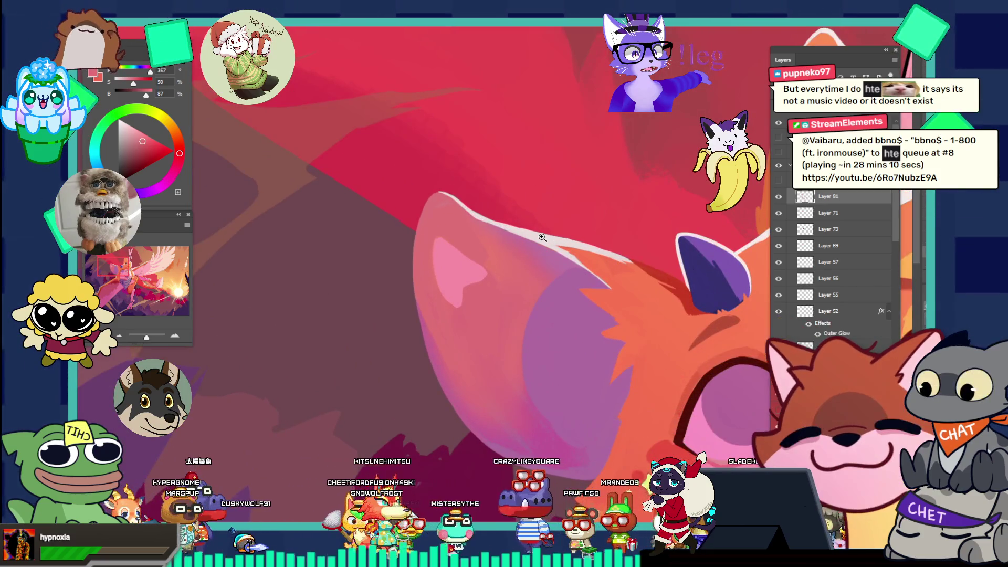
- Sample the ear's pink and a slightly different red from the painting, then zoom out to the head
left_click(514, 273, "alt")
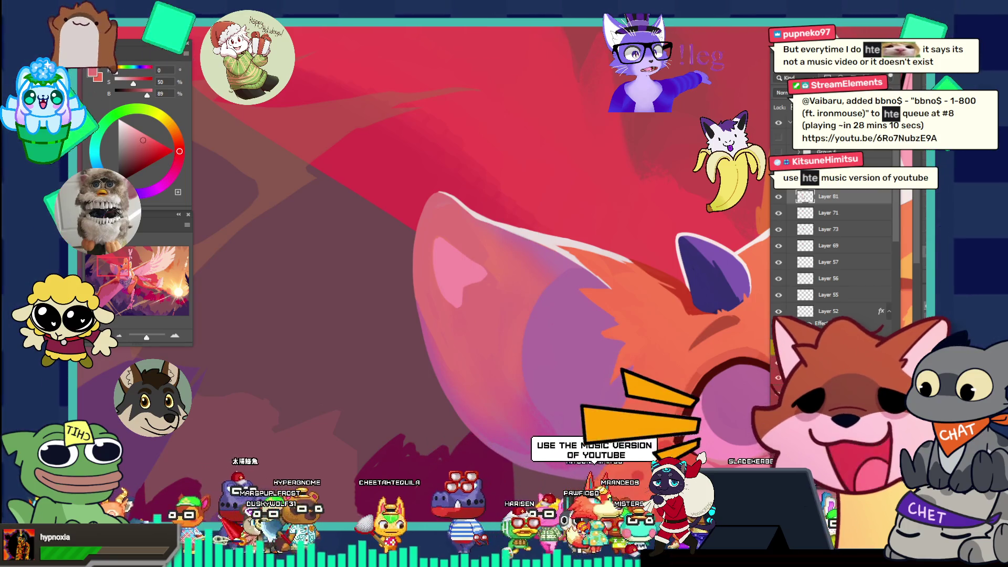
key("F5")
scroll(193, 126, "up", 10)
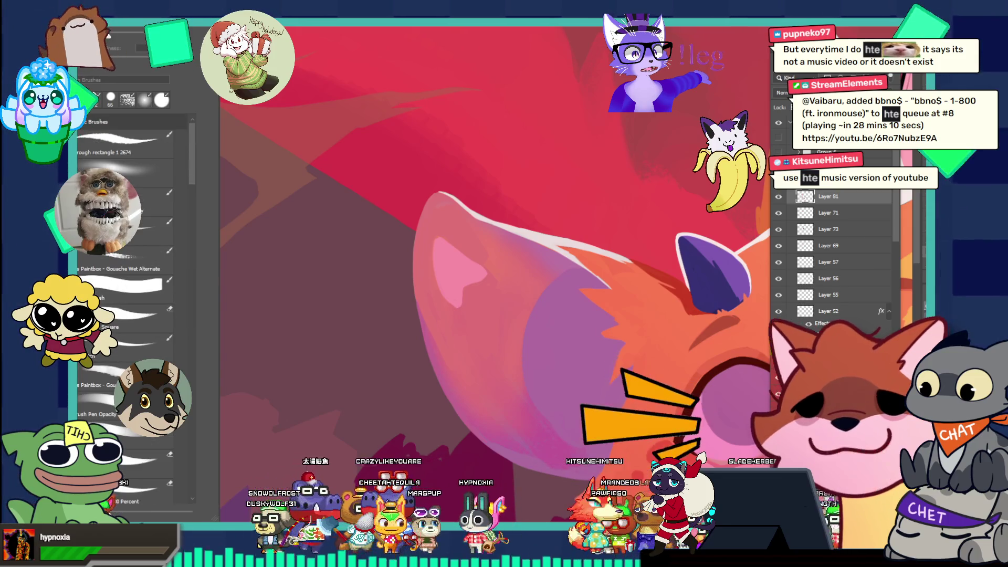
key("F5")
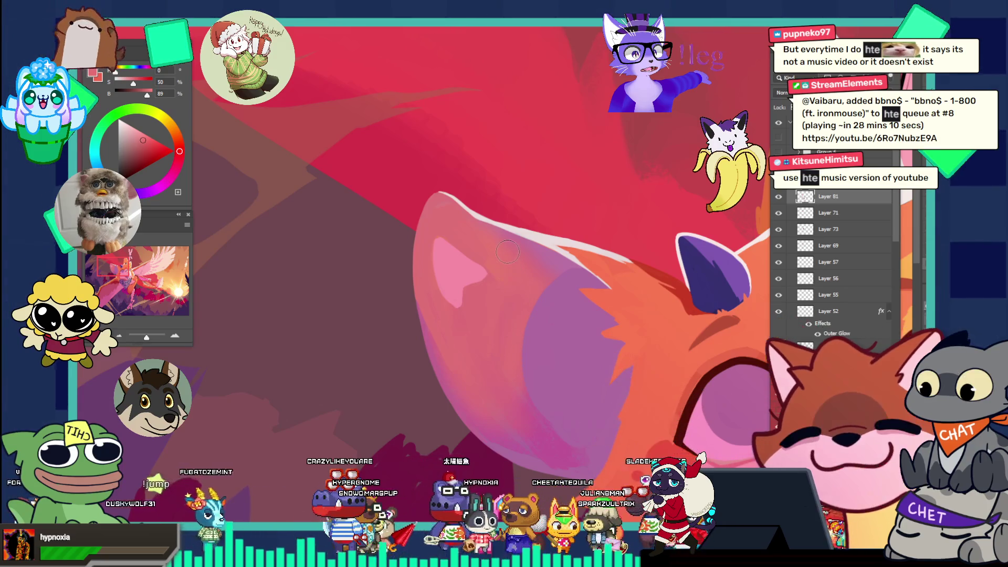
left_click(433, 331, "alt")
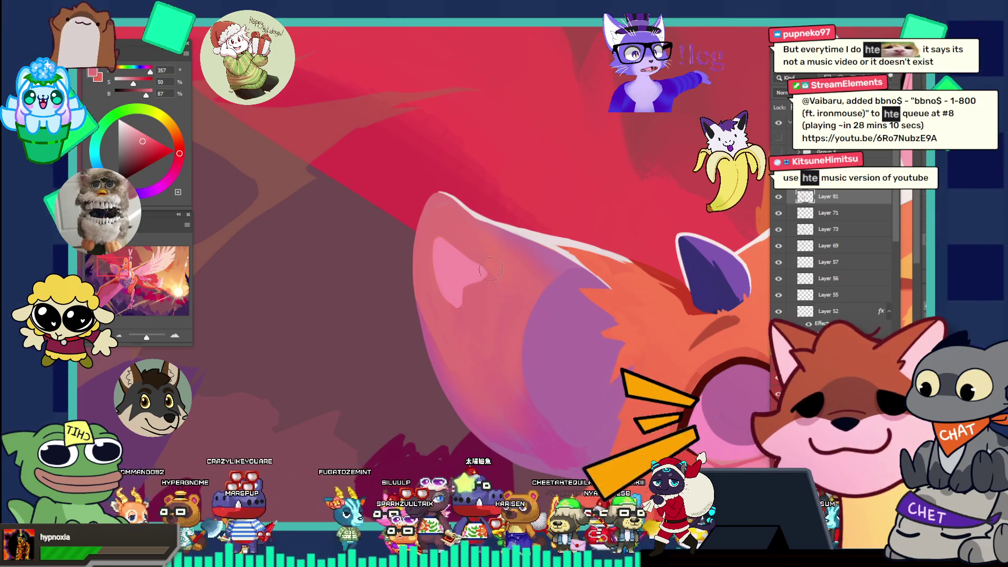
left_click(480, 239, "alt")
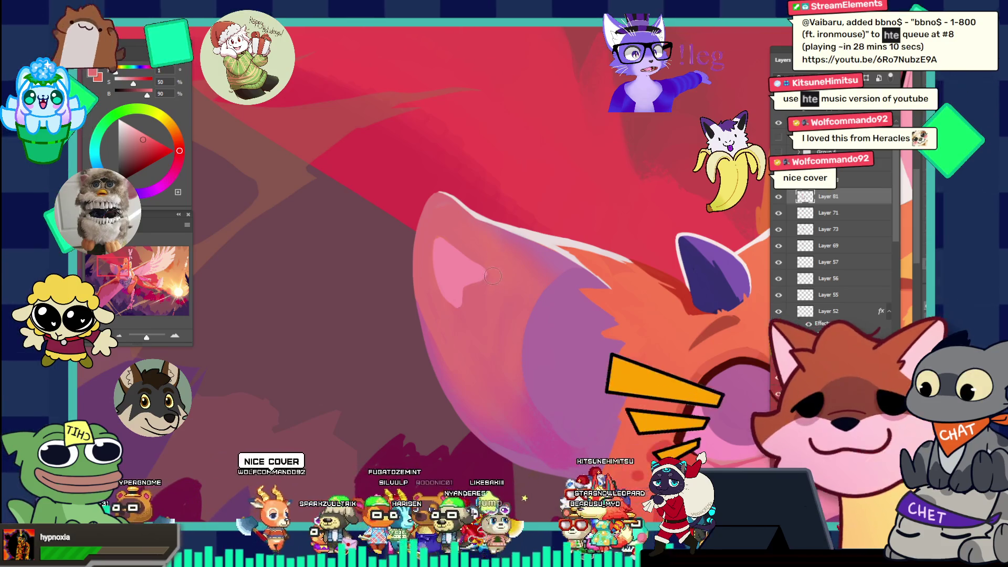
left_click_drag(498, 255, 429, 196)
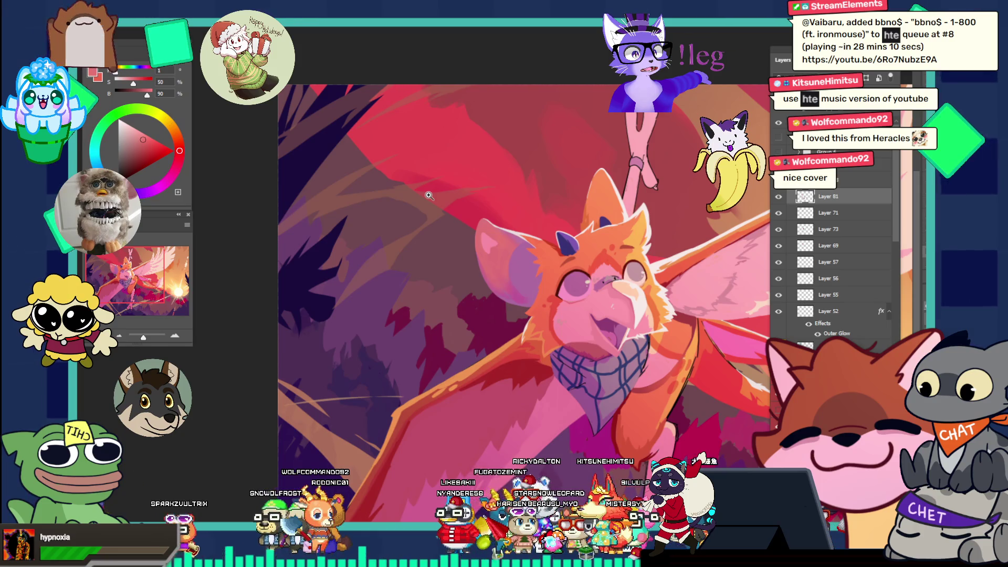
- Zoom in on the ear and sample a slightly darker colour from it
left_click_drag(507, 239, 567, 257)
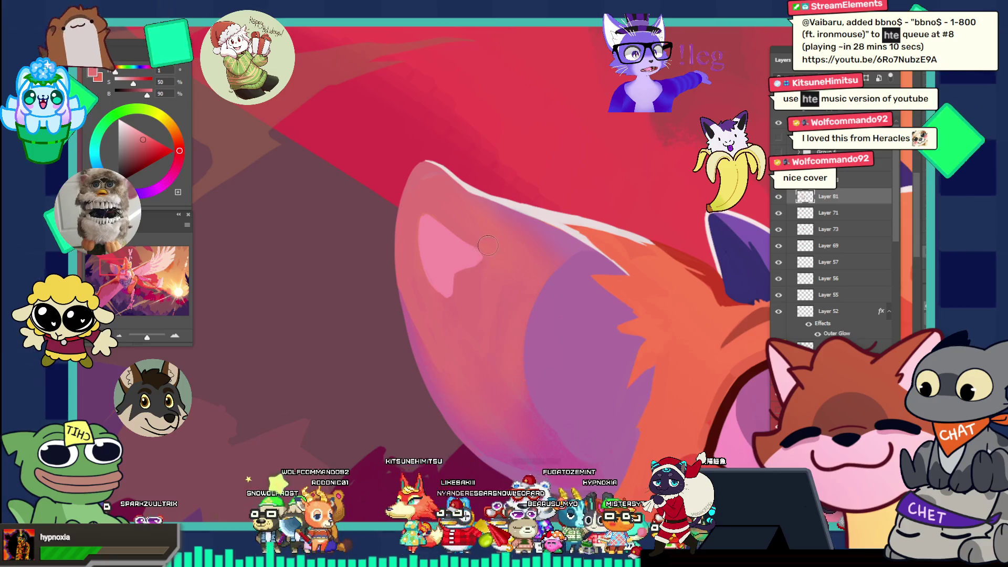
mouse_move(486, 296)
left_mouse_down()
mouse_move(462, 252)
mouse_move(488, 212)
left_mouse_up()
scroll(489, 212, "up", 5)
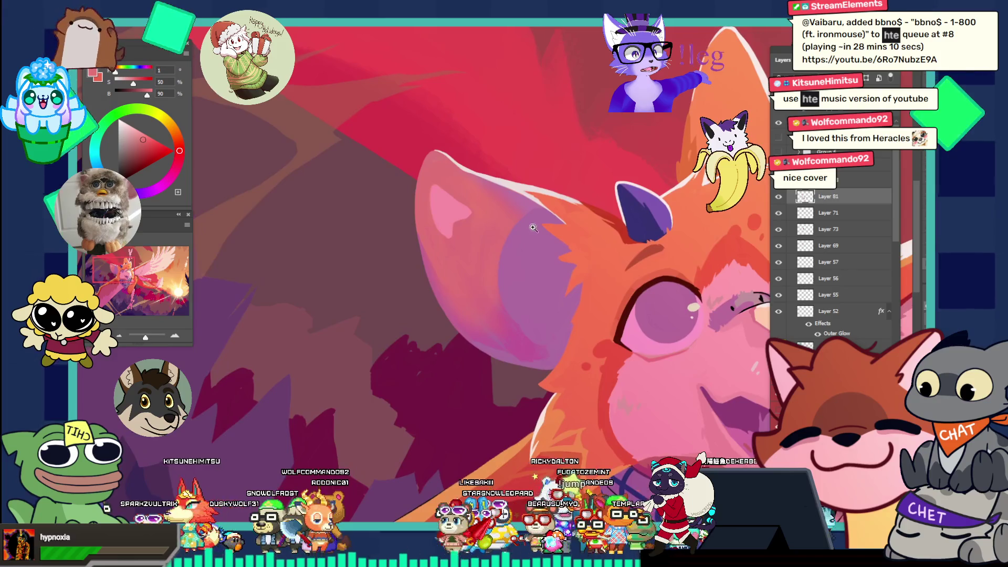
left_click(480, 223, "alt")
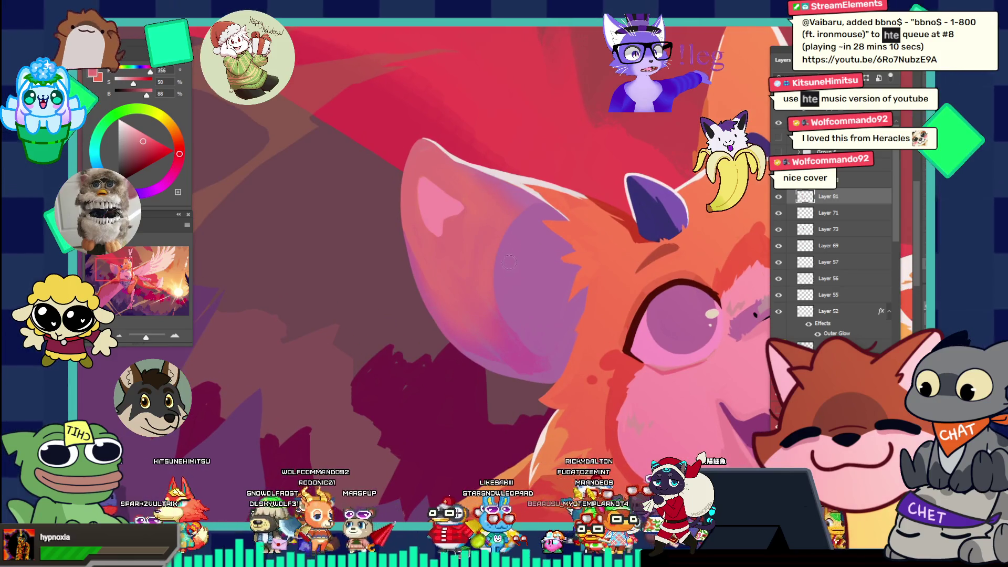
left_click_drag(475, 282, 503, 232)
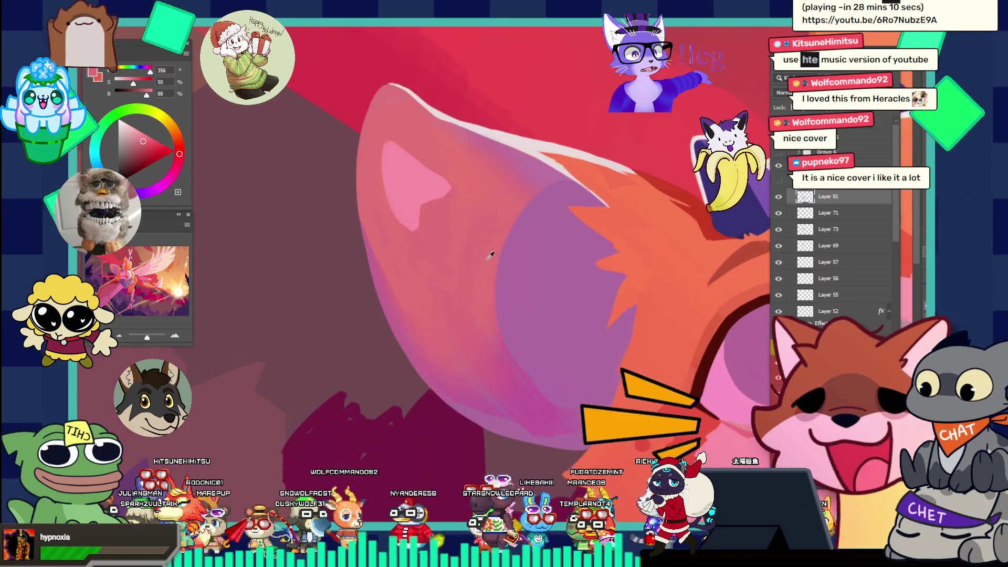
left_click(500, 242, "alt")
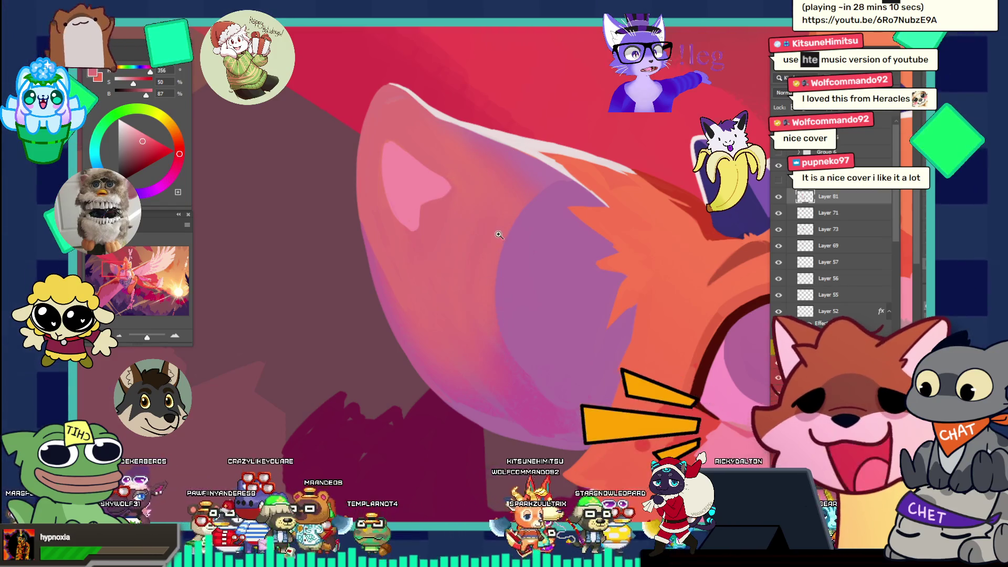
- Zoom in on the forehead and sample the orange fur colour near the horn
scroll(499, 234, "down", 5)
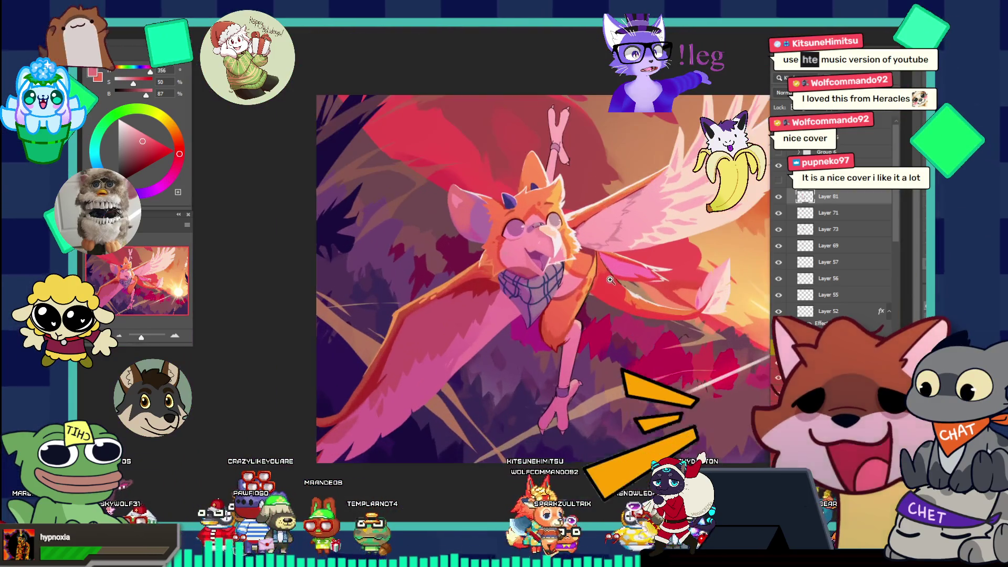
left_click(583, 280)
left_click(502, 229)
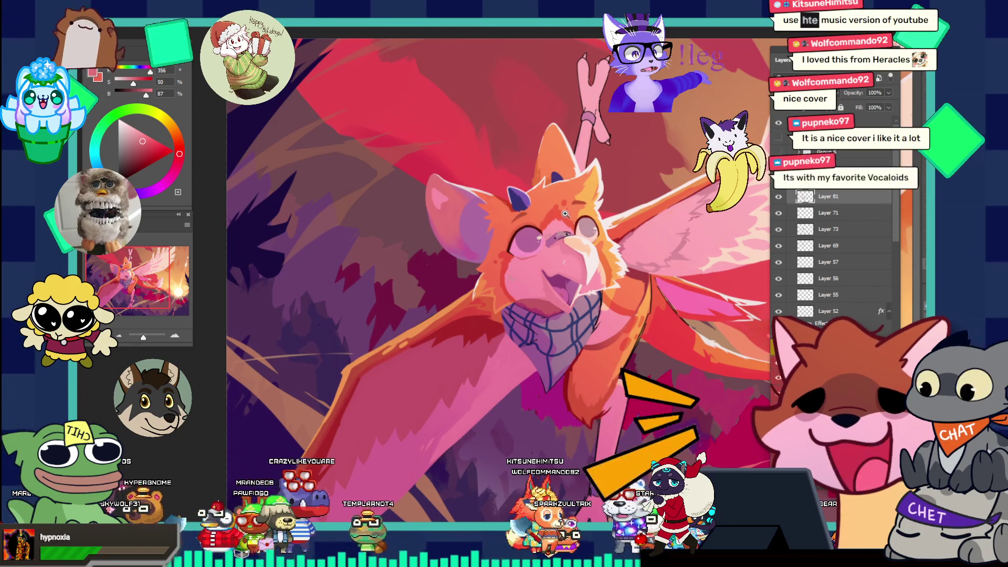
left_click(576, 189)
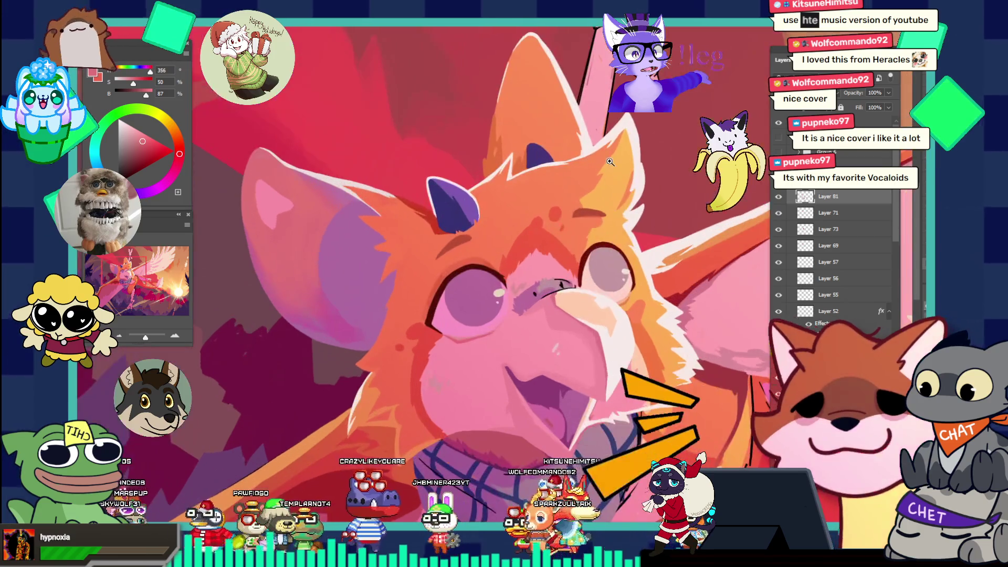
left_click(587, 213)
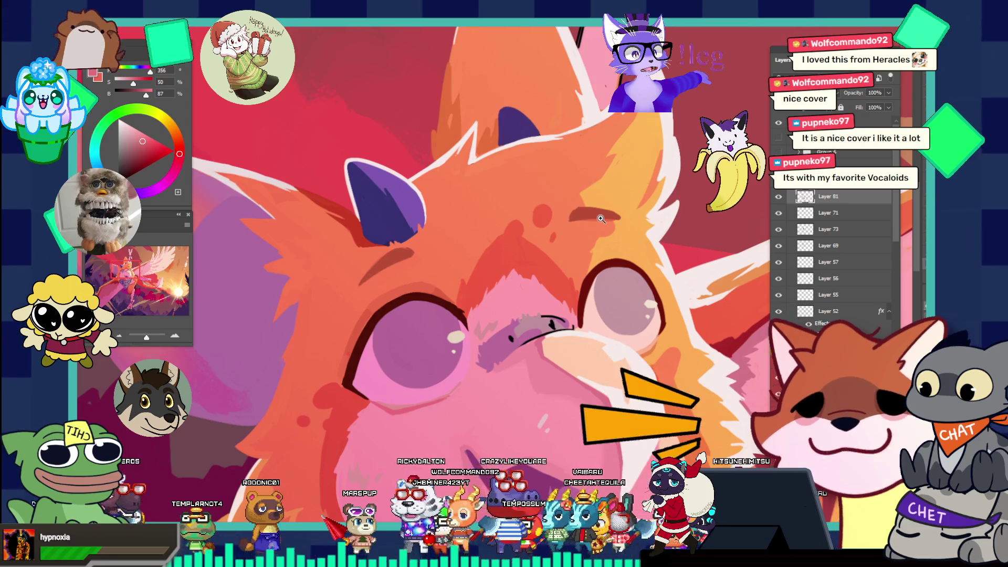
left_click(355, 230)
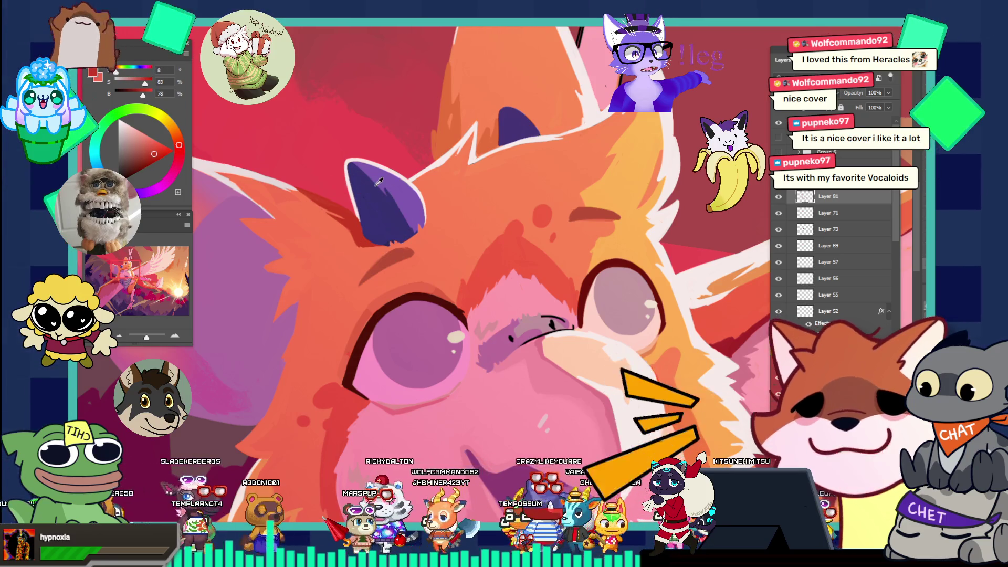
key("F5")
scroll(131, 236, "down", 10)
key("F5")
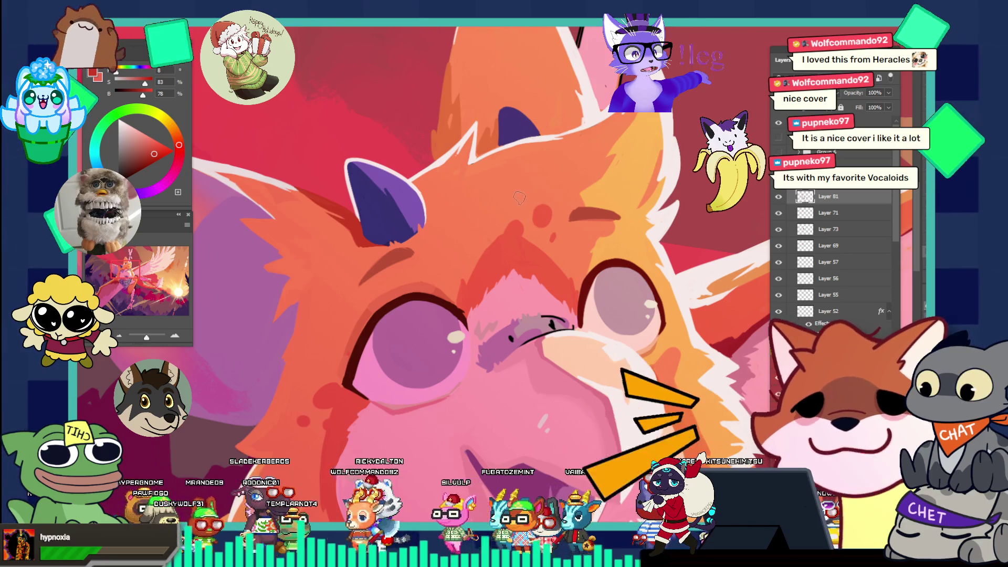
scroll(493, 155, "up", 2)
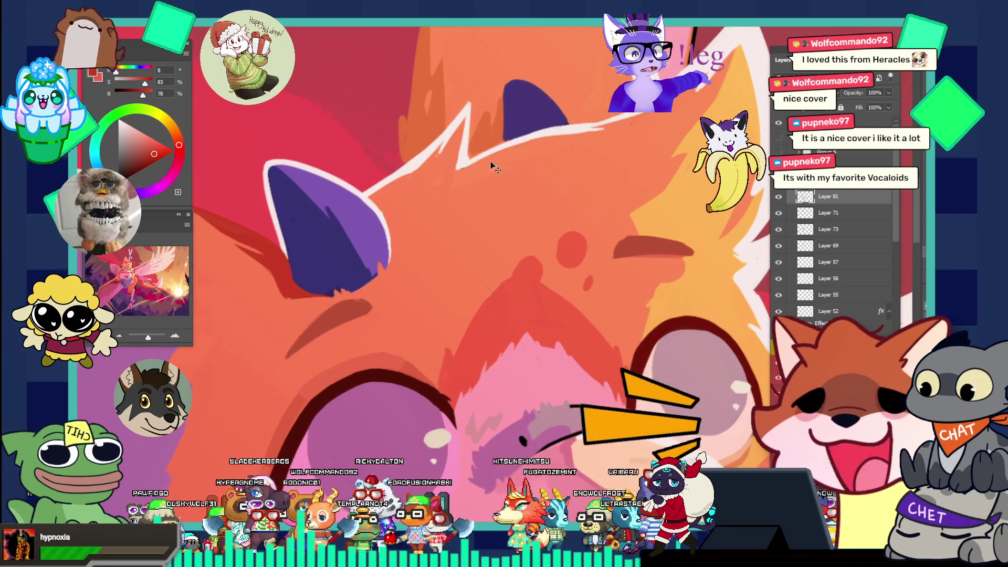
- Tweak the colour to a more saturated brown and paint it along the head's white outline
key("v")
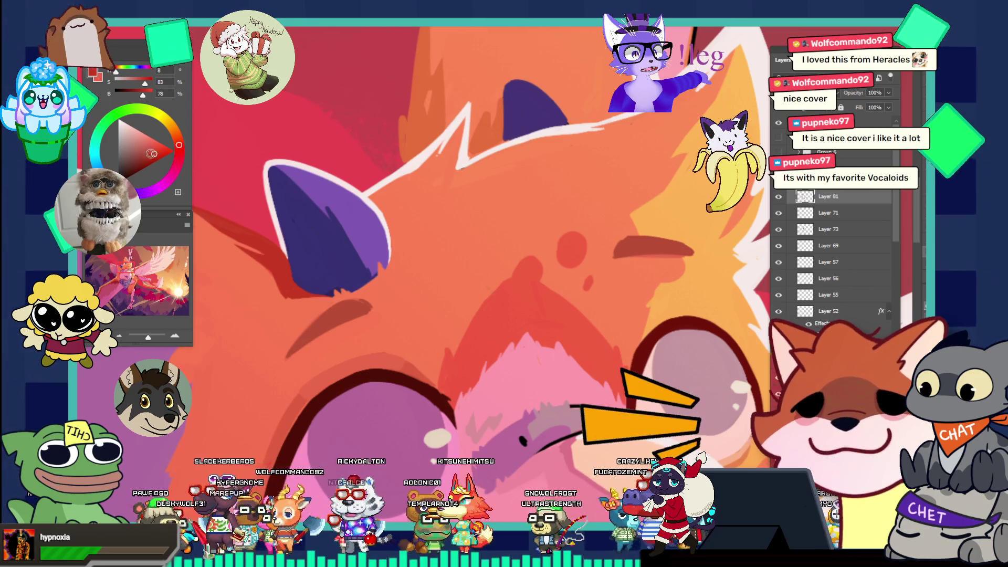
left_click(154, 154)
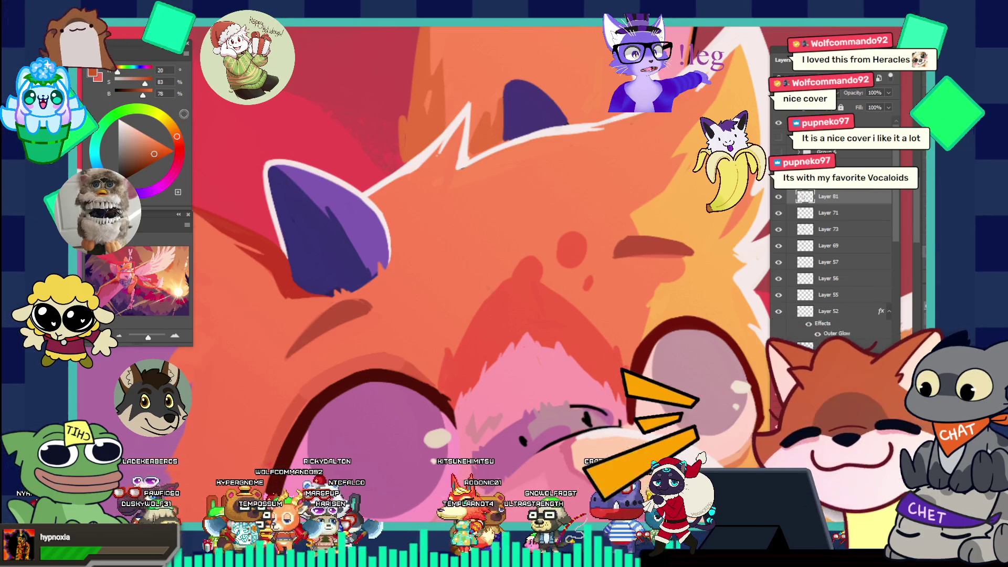
left_click_drag(463, 169, 515, 152)
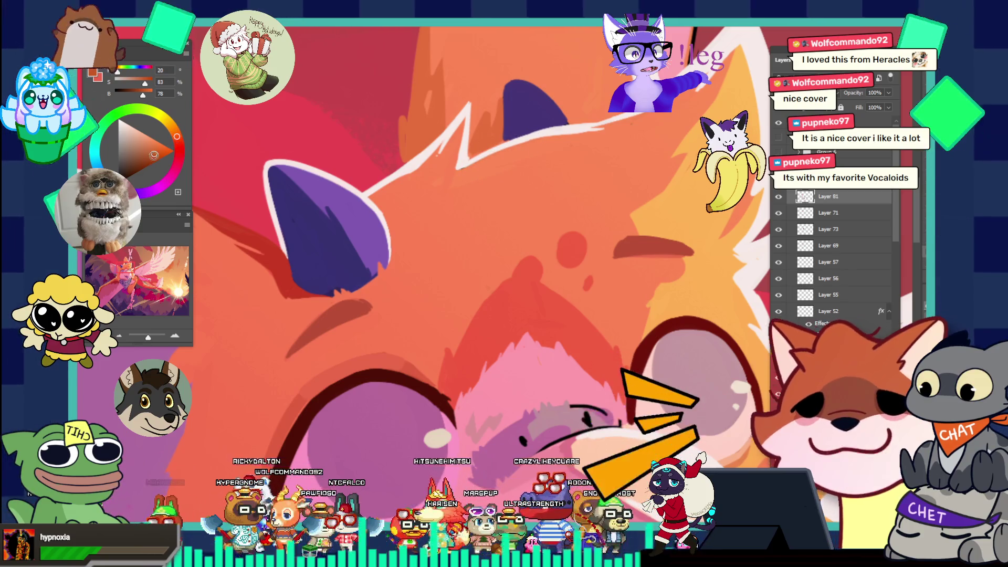
left_click(156, 156)
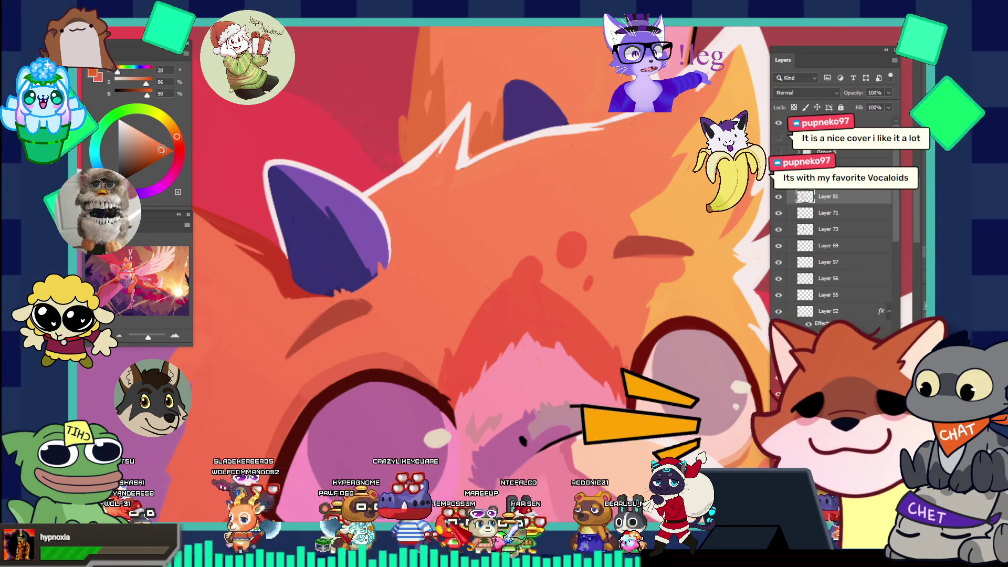
left_click(475, 185, "alt")
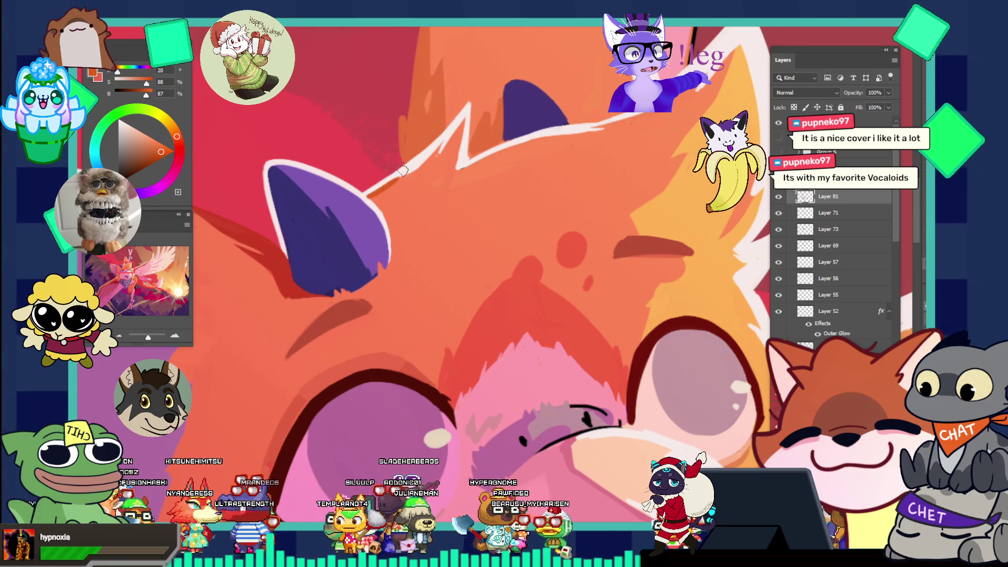
key("v")
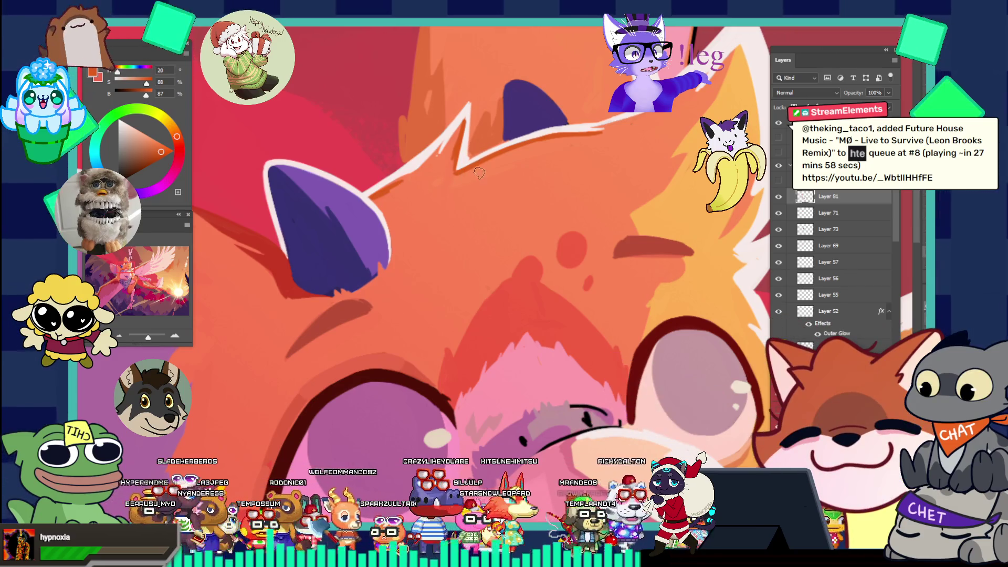
key("v")
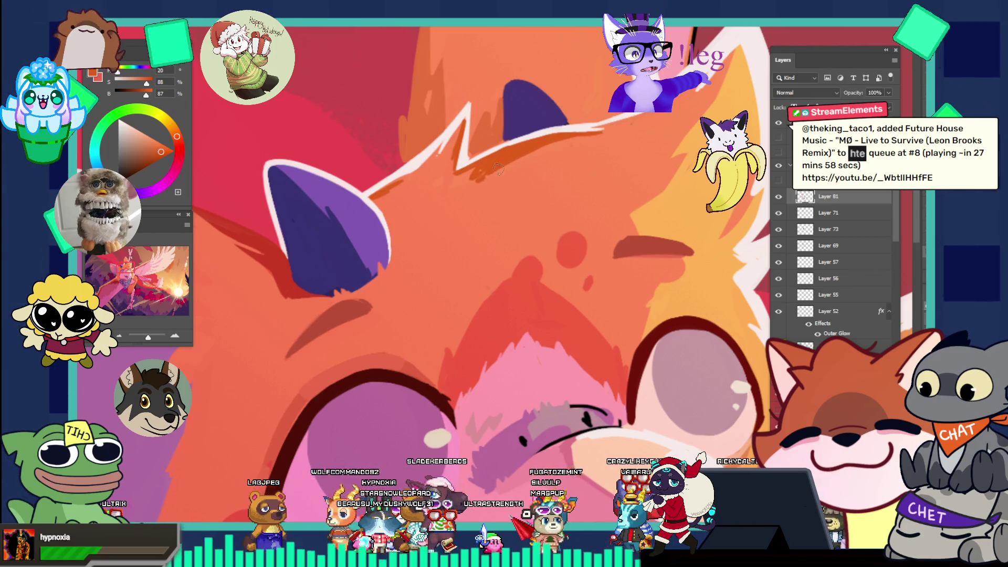
key("ctrl+0")
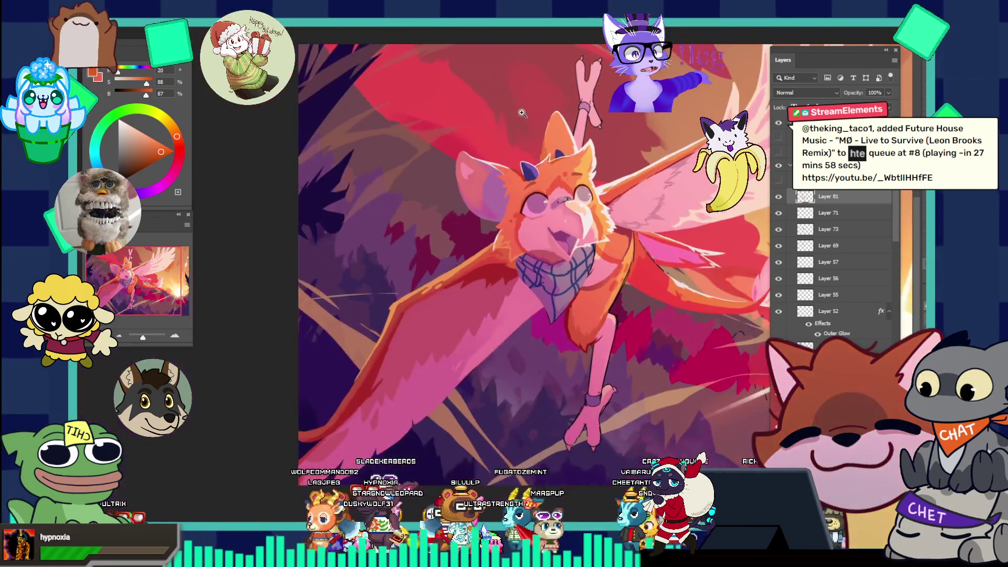
- Touch up the forehead and eyes using lighter and deeper fur oranges sampled from the face
left_click(615, 177)
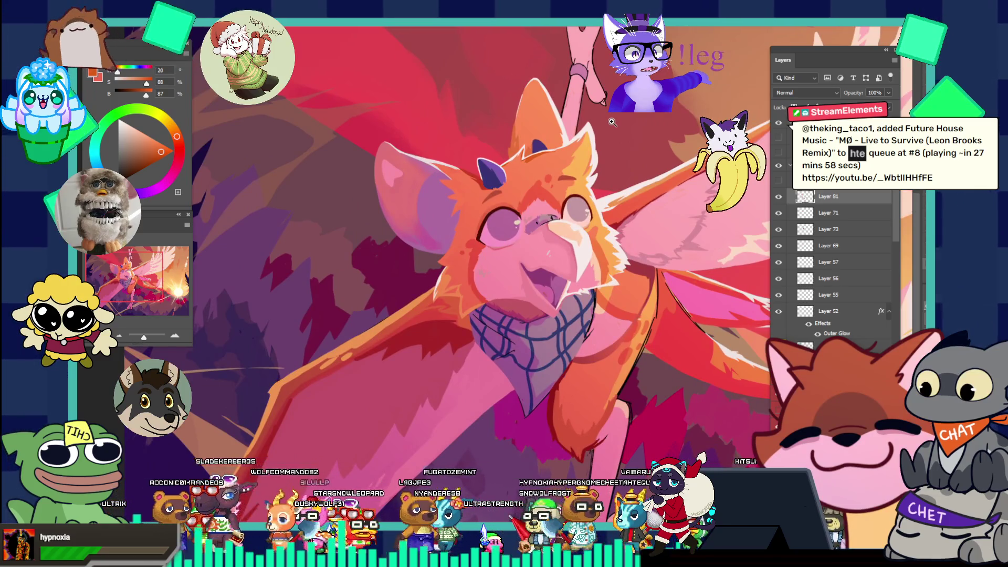
left_click(539, 194)
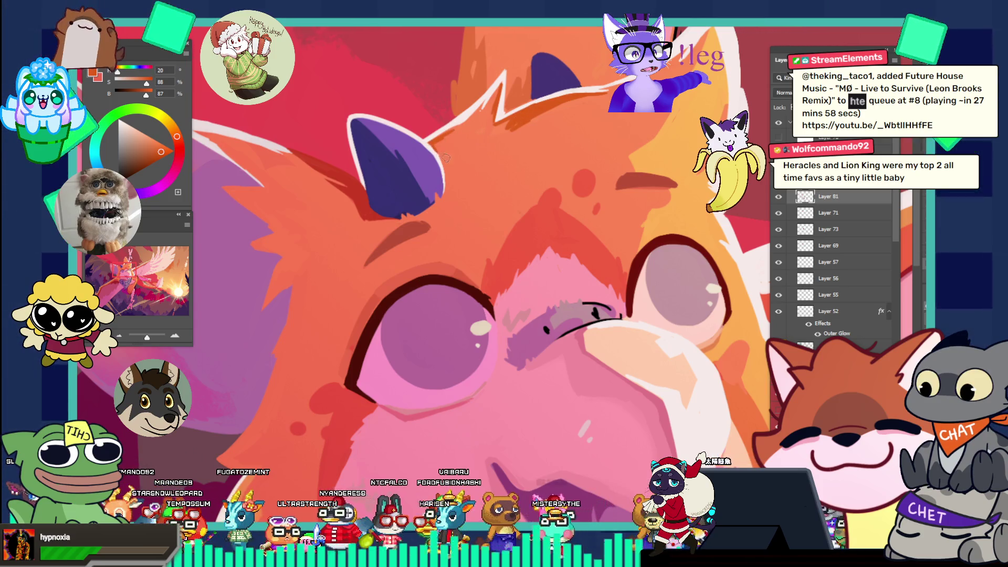
key("ctrl+0")
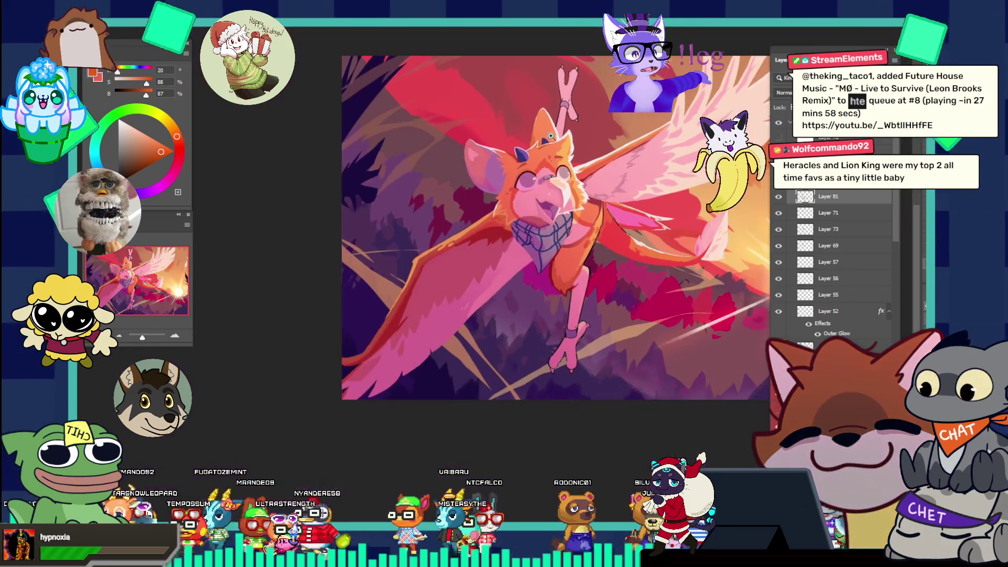
left_click_drag(550, 136, 592, 158)
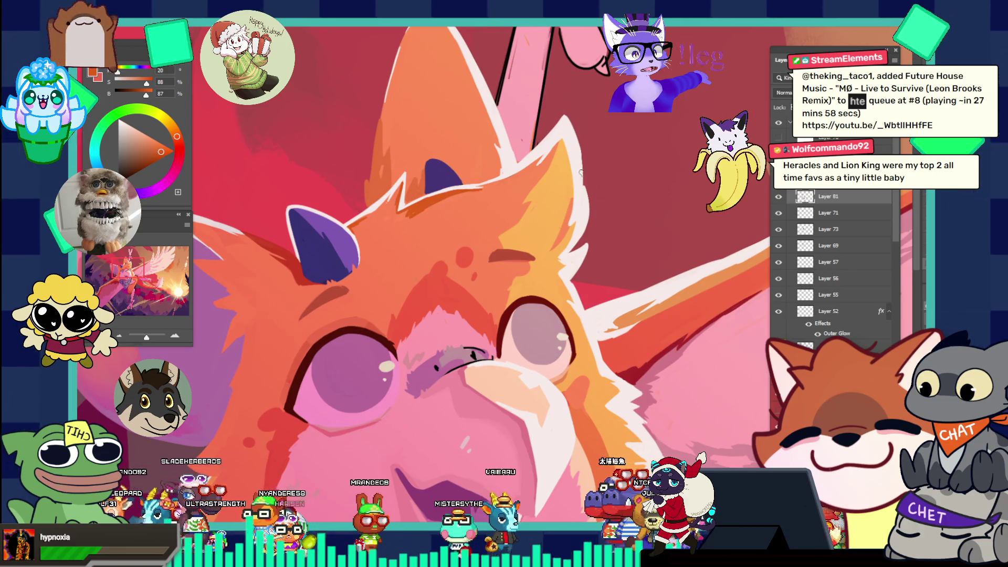
mouse_move(580, 198)
left_mouse_down()
mouse_move(602, 211)
mouse_move(600, 200)
left_mouse_up()
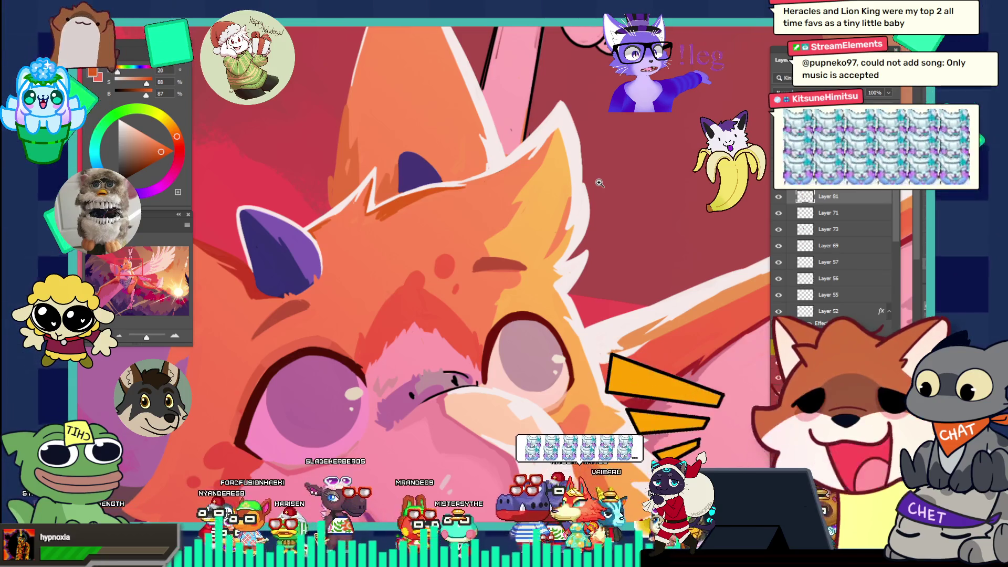
left_click(584, 233)
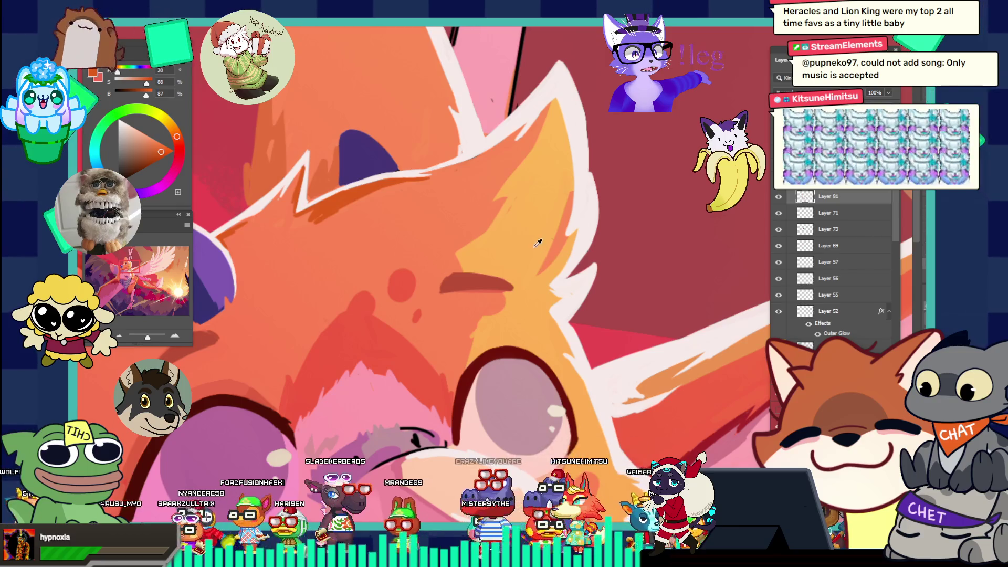
left_click(538, 243, "alt")
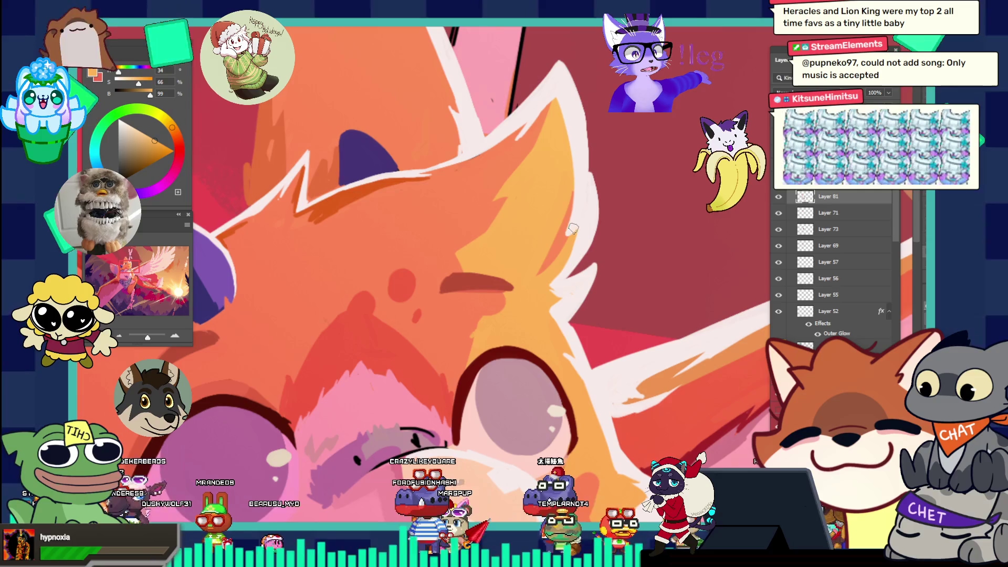
left_click(573, 228, "alt")
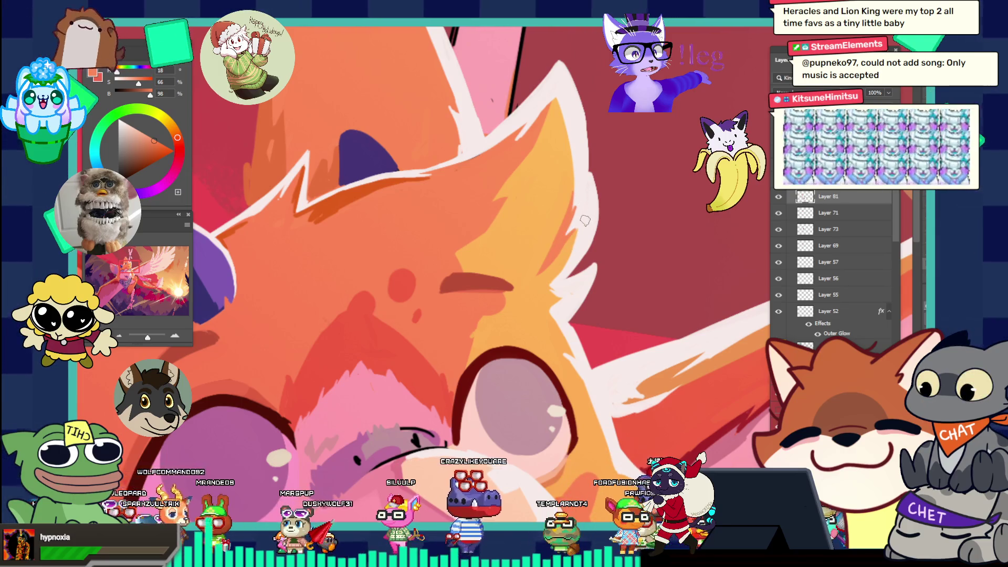
left_click_drag(586, 212, 548, 166)
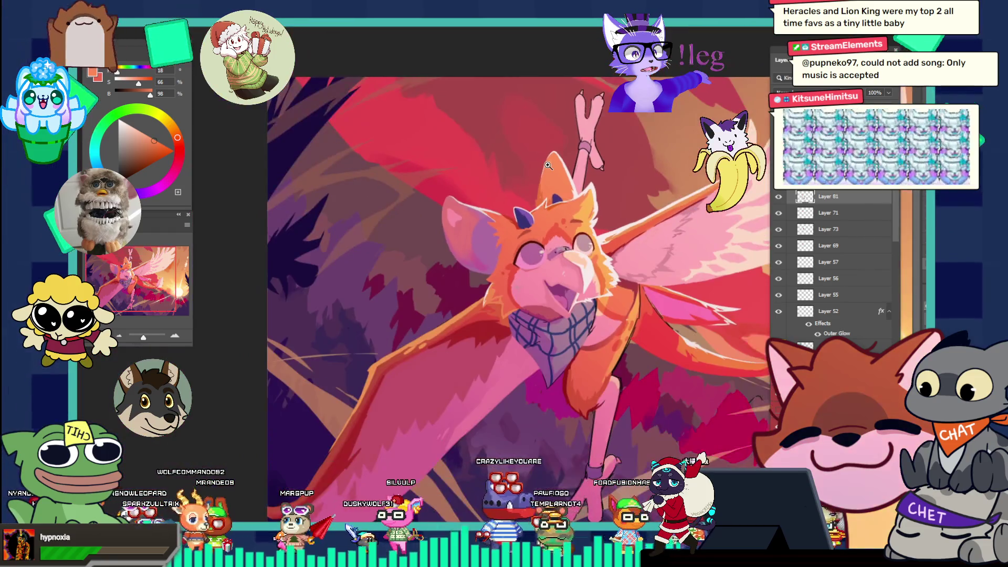
- Shade the beak and upper neck with pink sampled from the beak and a peach tone
scroll(547, 165, "down", 2)
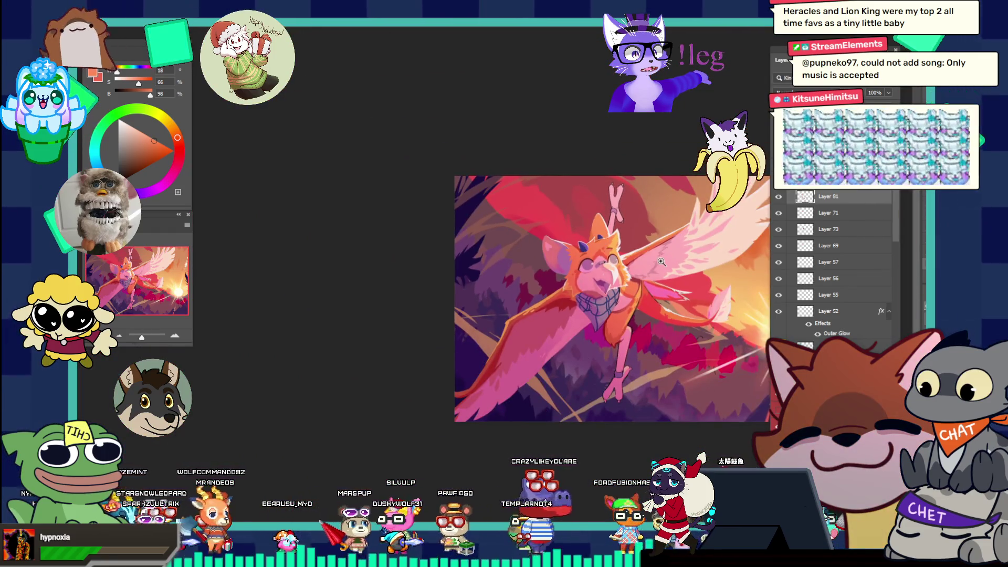
left_click(672, 284)
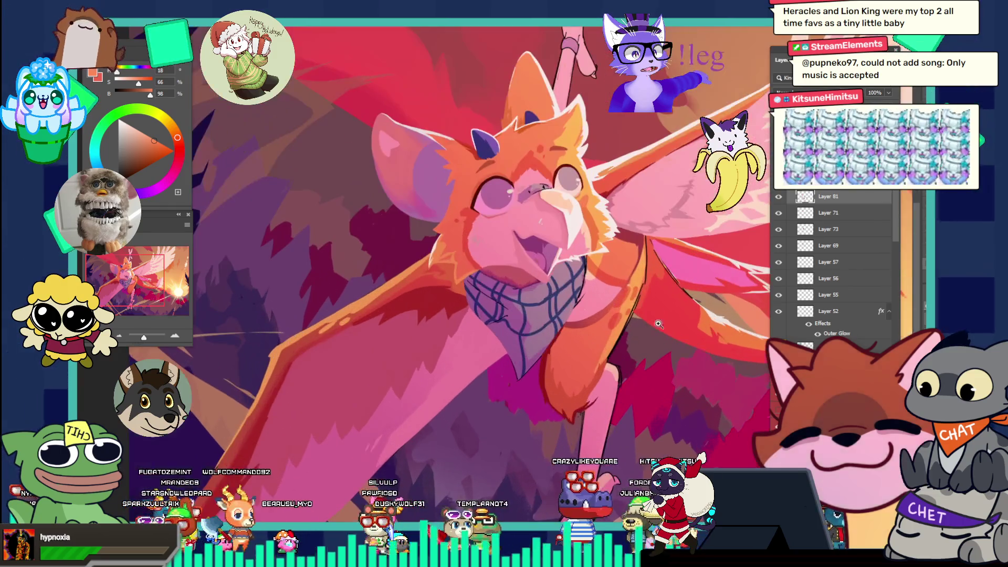
left_click(675, 292)
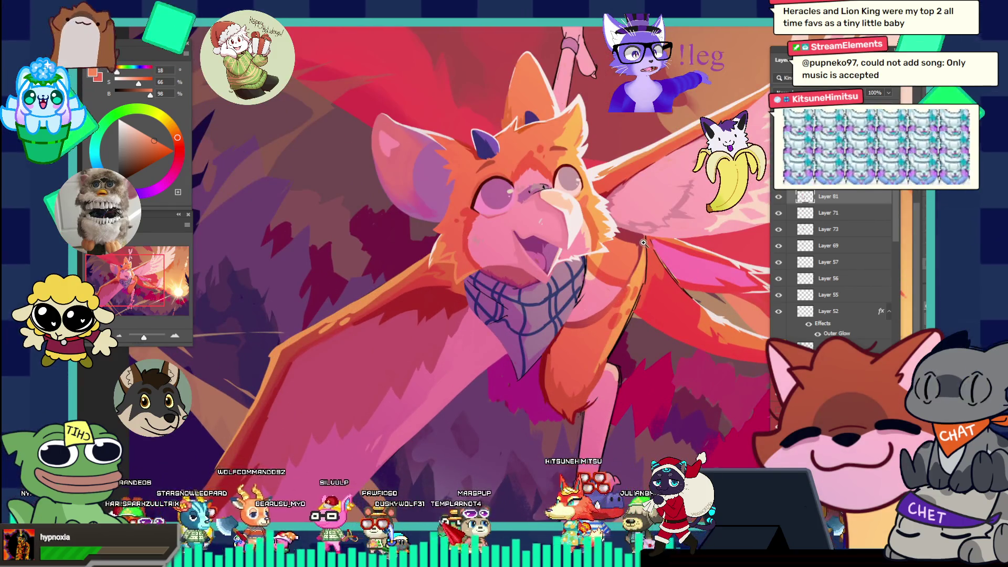
left_click(644, 302)
left_click(659, 264)
left_click(643, 229)
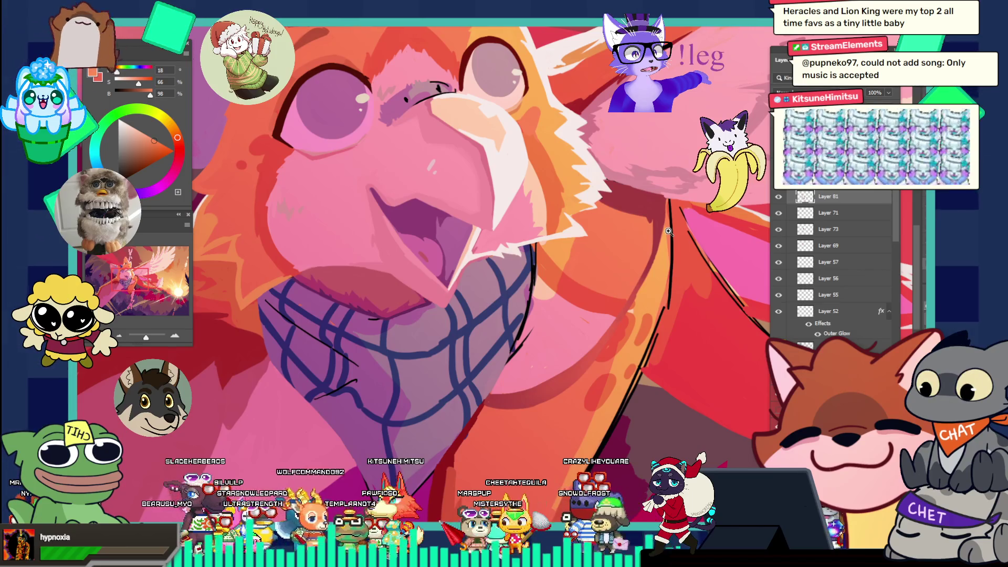
left_click(645, 220)
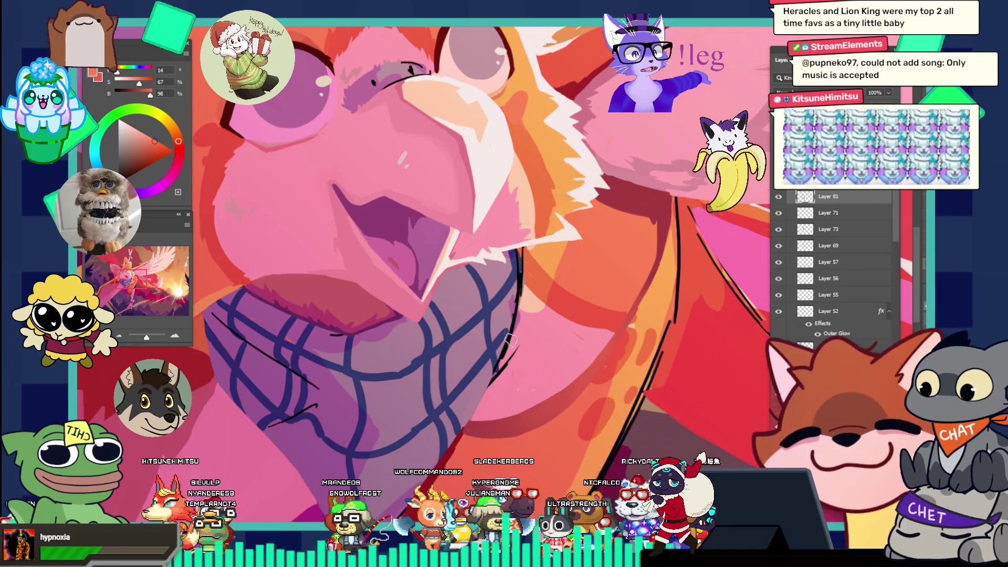
left_click(521, 363, "alt")
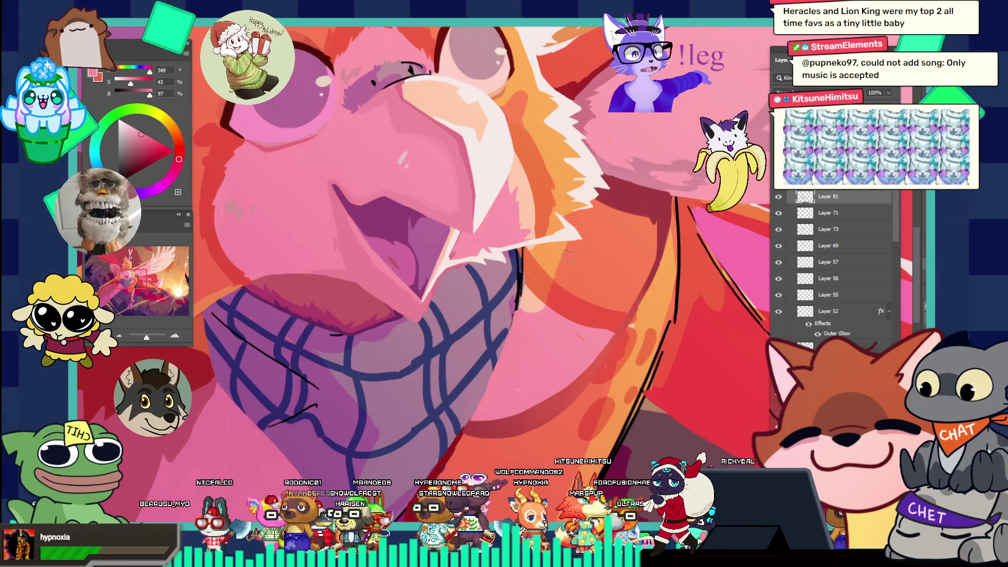
left_click(543, 293, "alt")
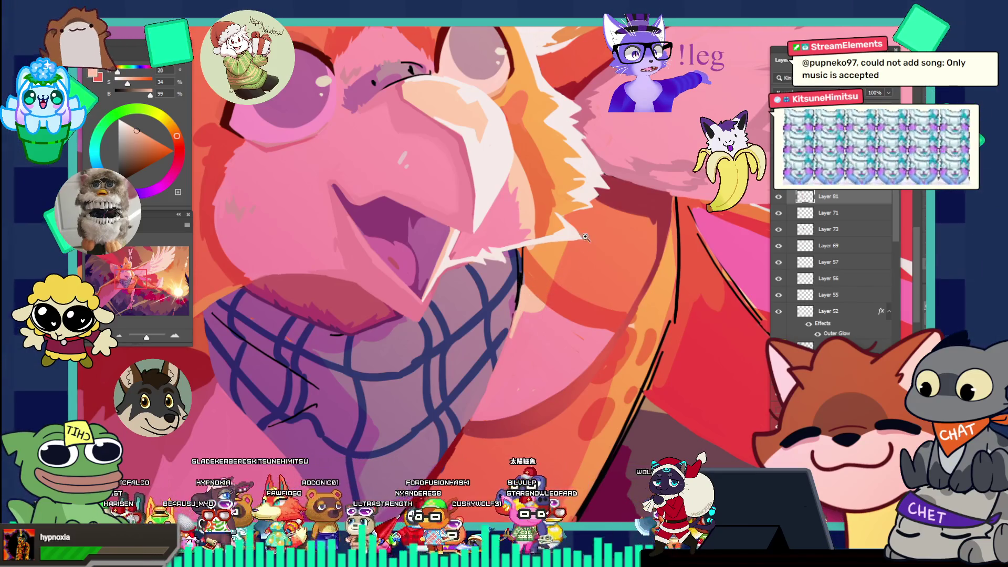
key("ctrl+0")
scroll(599, 276, "up", 3)
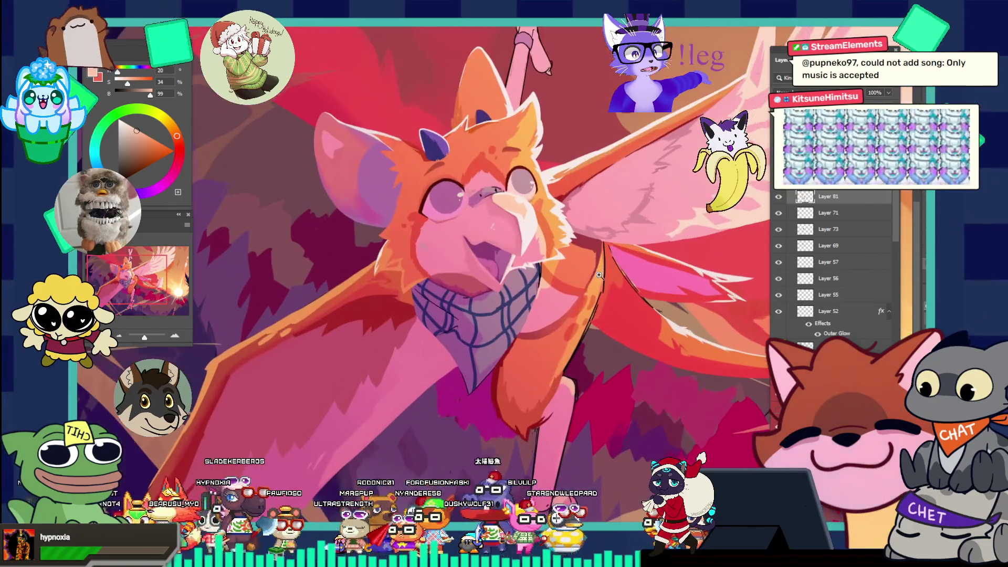
- Zoom in on the neck and blend in orange sampled from the neck fur
left_click(605, 263)
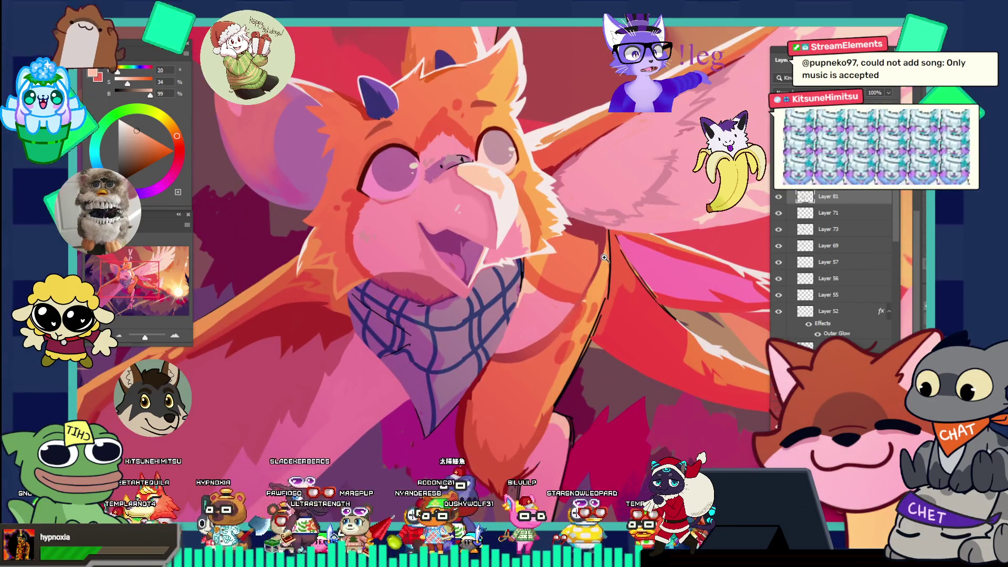
left_click(559, 299)
left_click(559, 299)
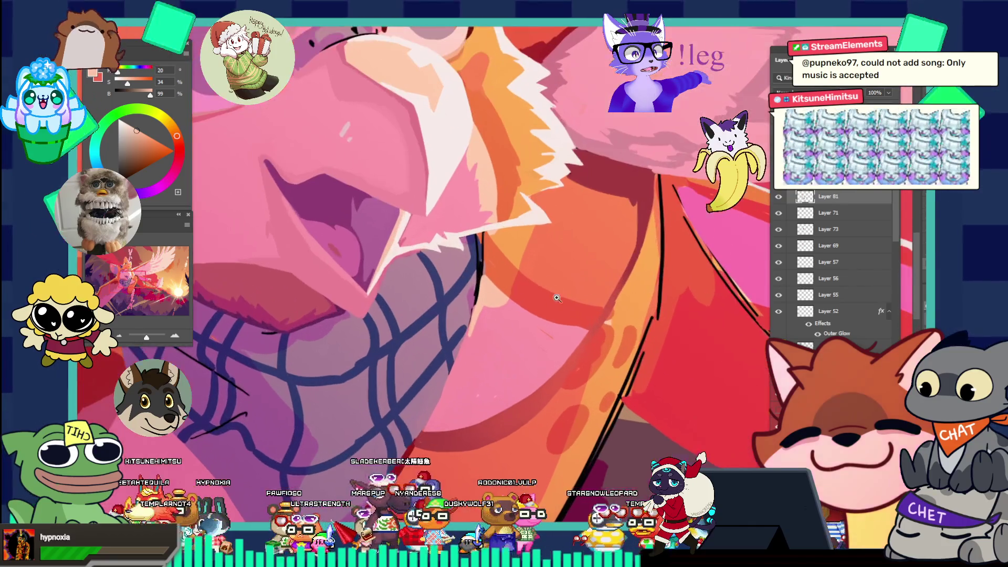
left_click(491, 295, "alt")
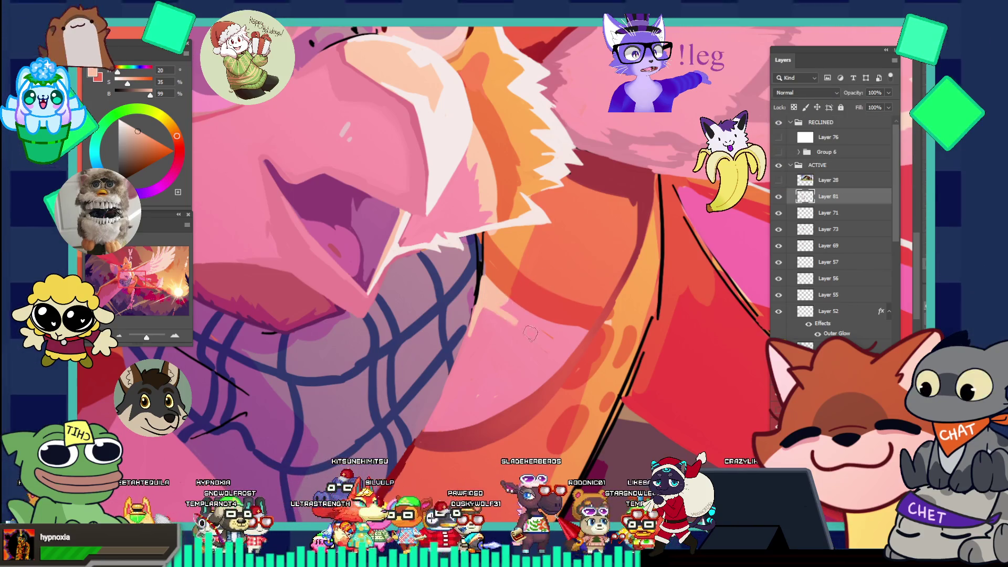
key("v")
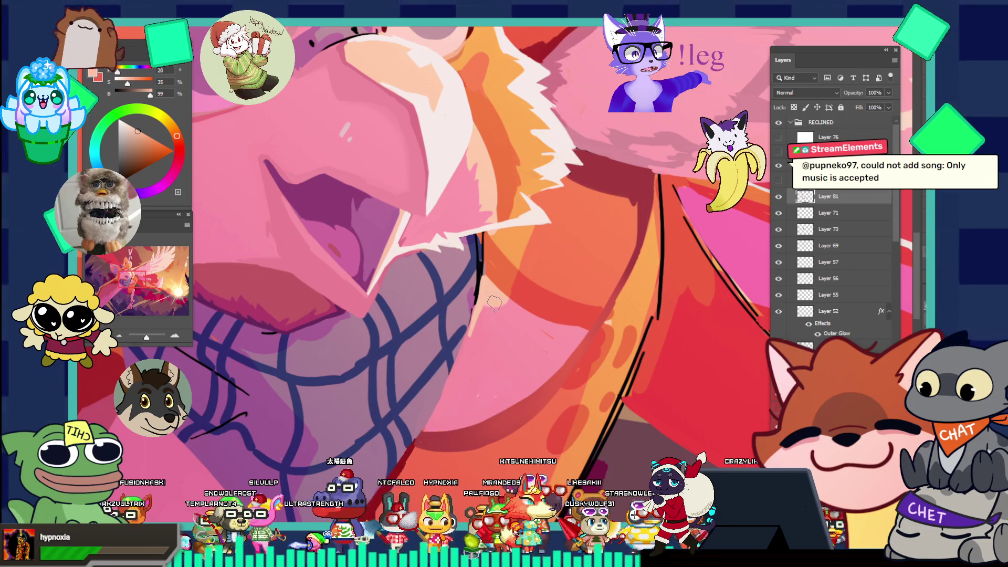
scroll(543, 255, "down", 5)
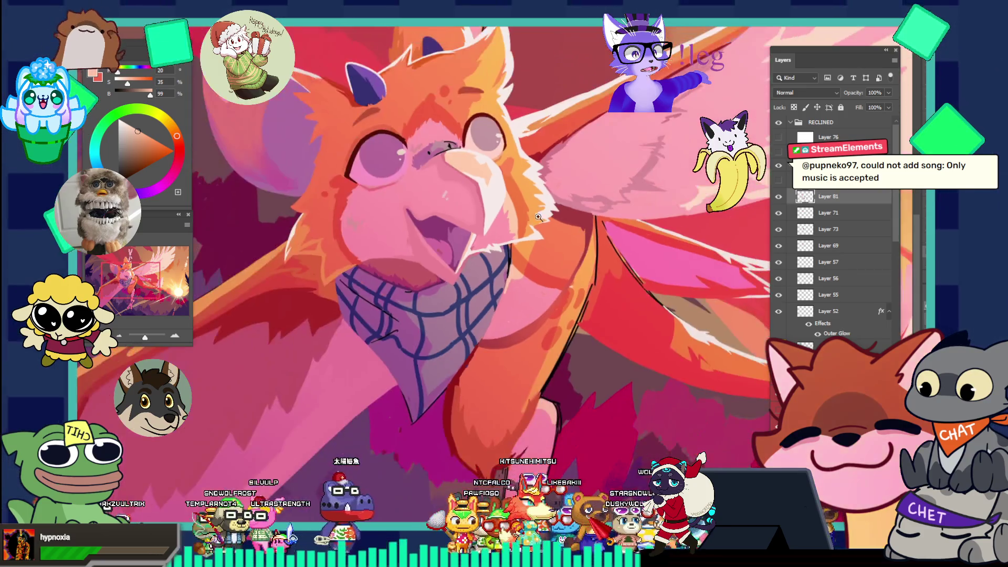
scroll(552, 263, "up", 3)
scroll(565, 270, "up", 3)
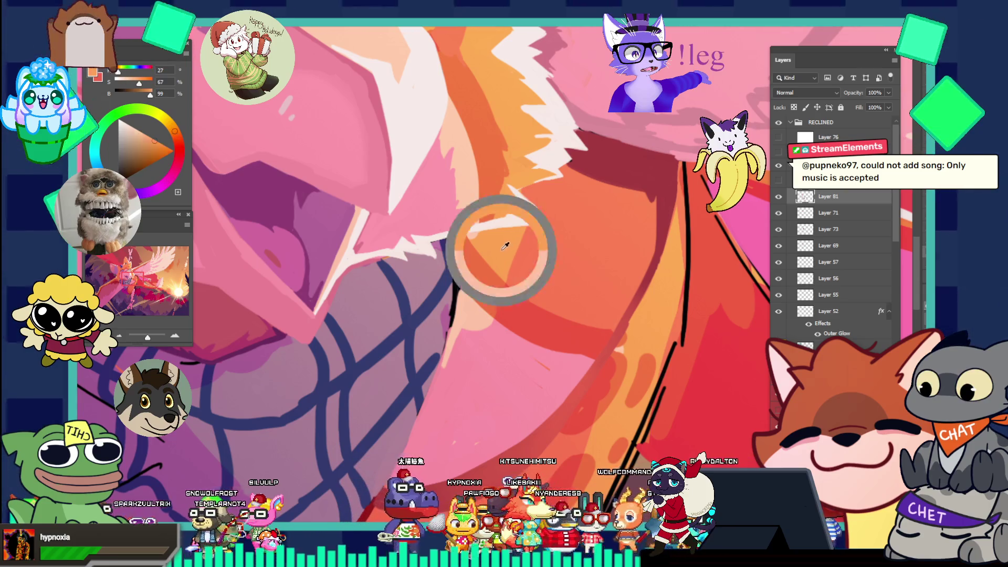
left_click(525, 237, "alt")
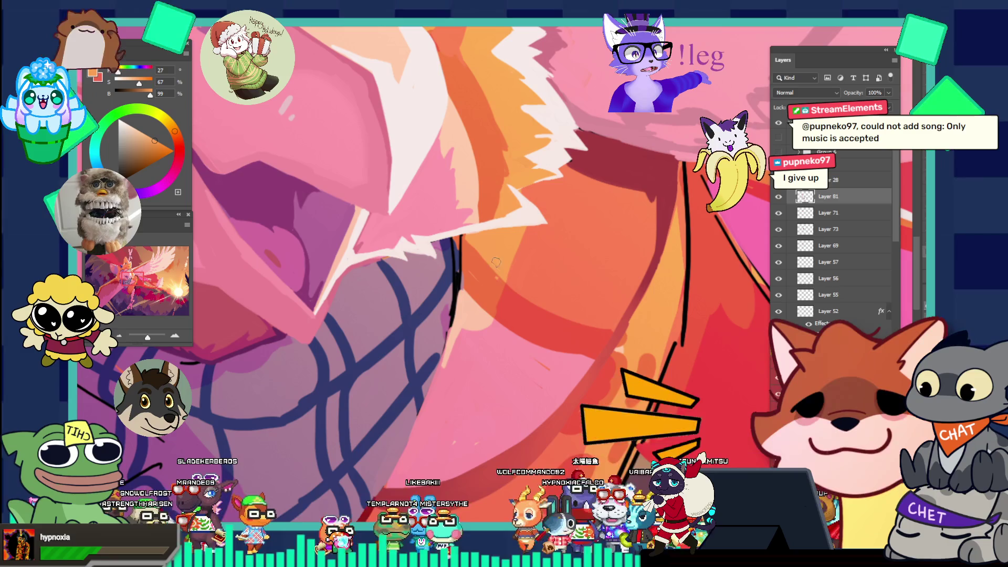
key("v")
key("b")
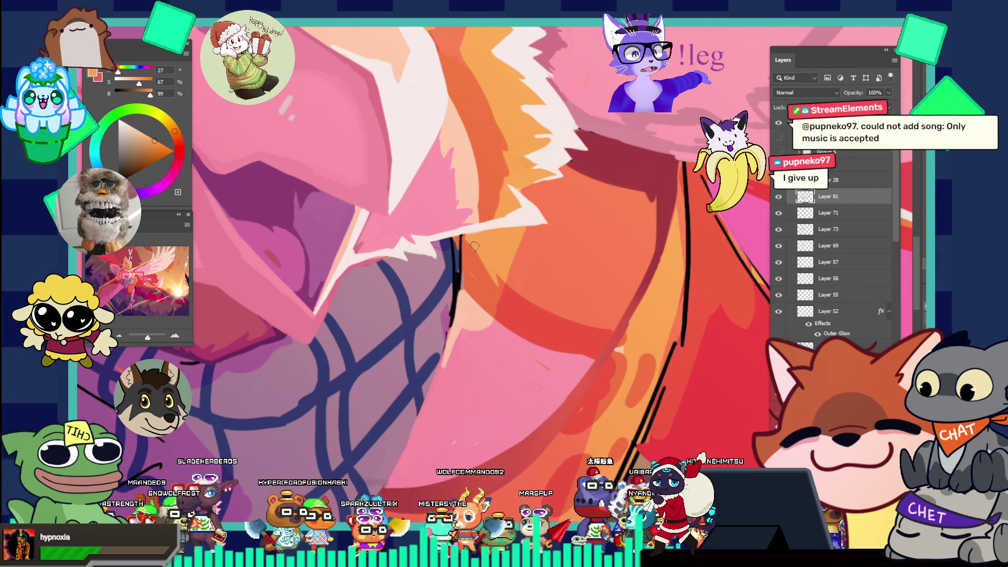
- Add a light salmon to the neck and shoulder, then zoom out to the whole creature
left_click_drag(515, 238, 522, 272)
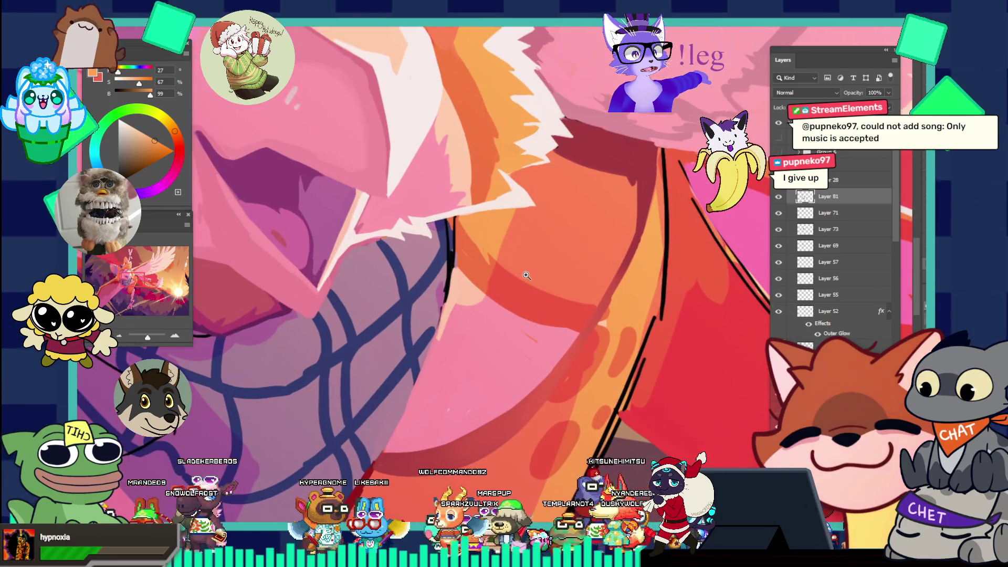
left_click(519, 276, "alt")
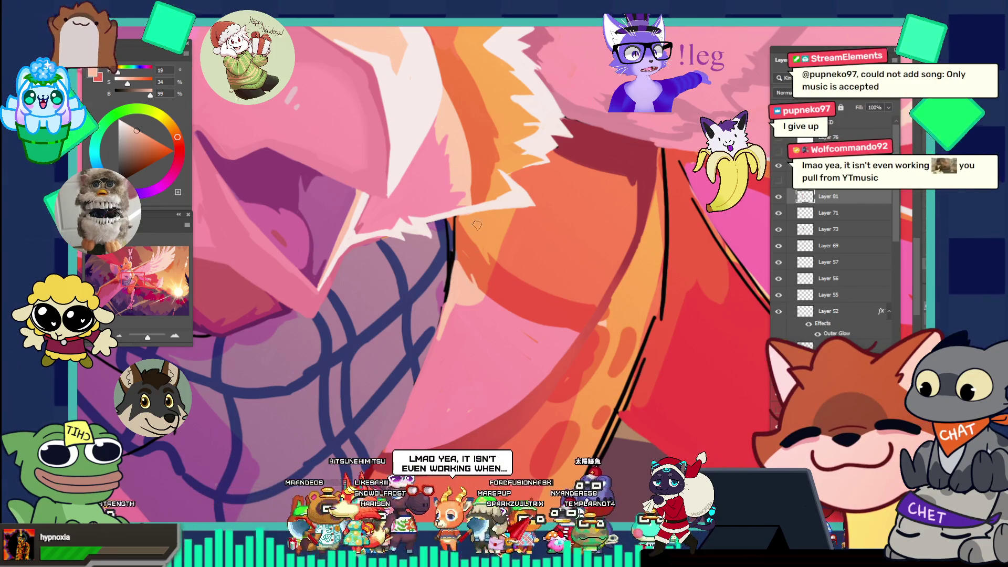
left_click(514, 246, "alt")
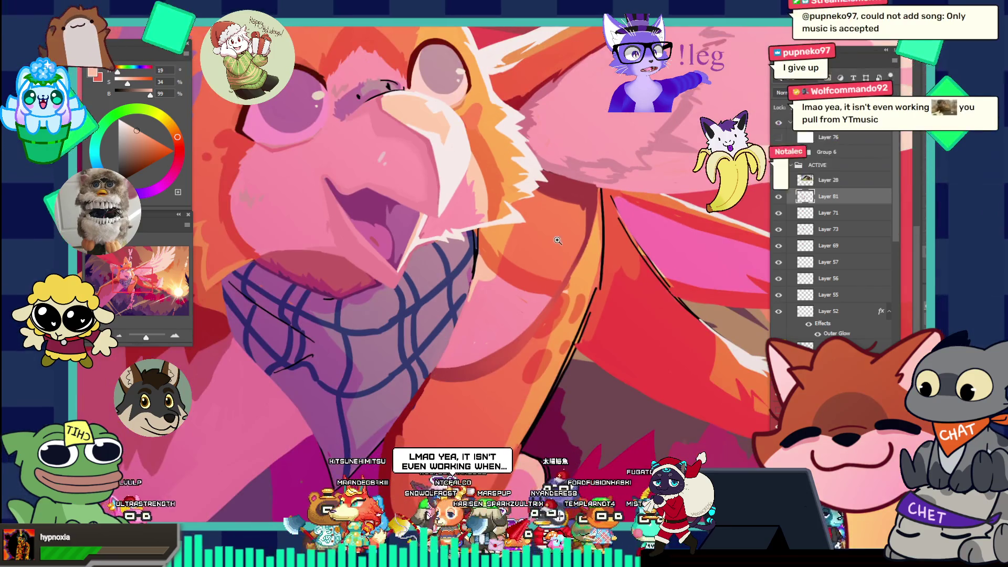
left_click(500, 204, "alt")
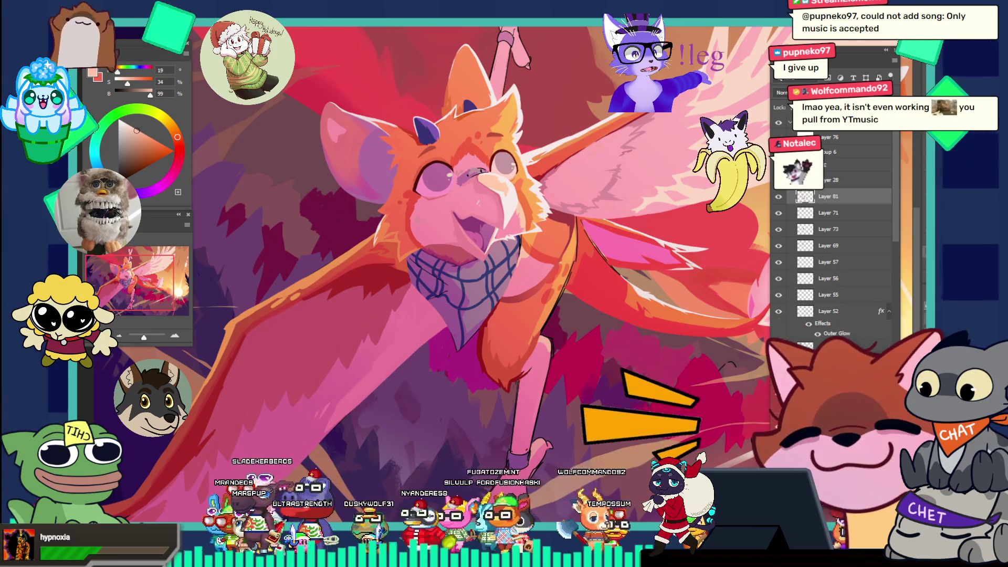
key("alt+Tab")
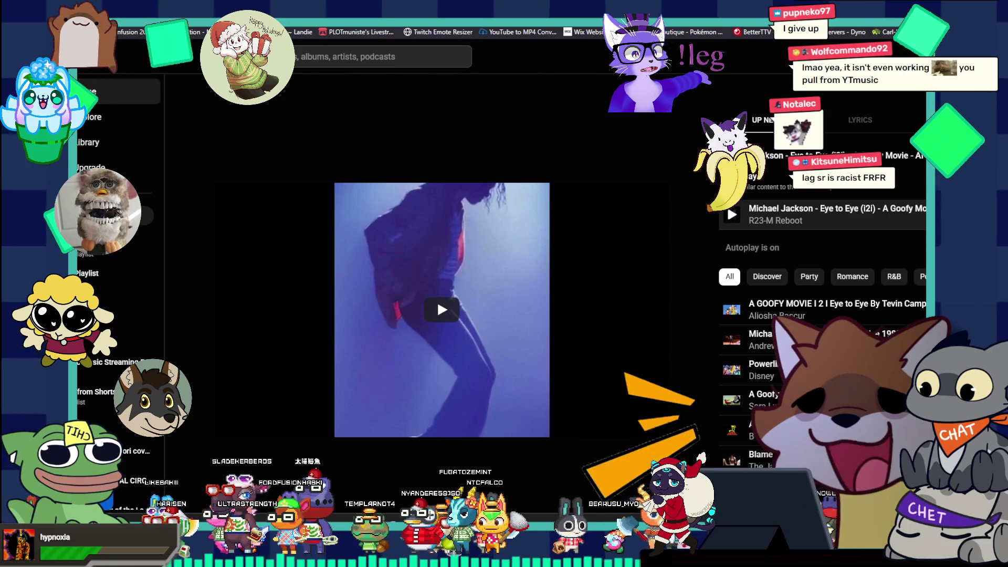
- Take the music browser out of full screen and shrink it to reveal Photoshop
key("super+Up")
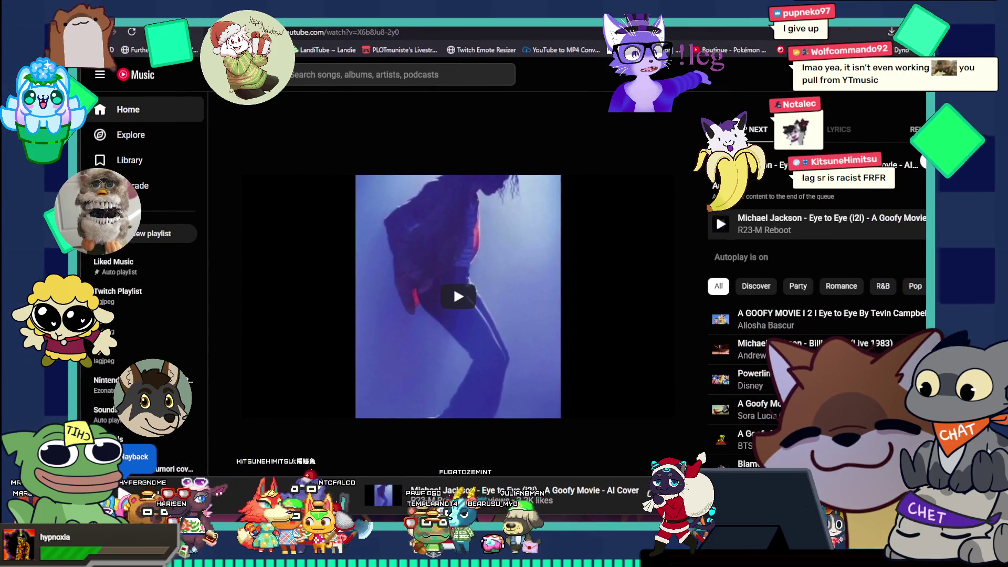
key("alt+Tab")
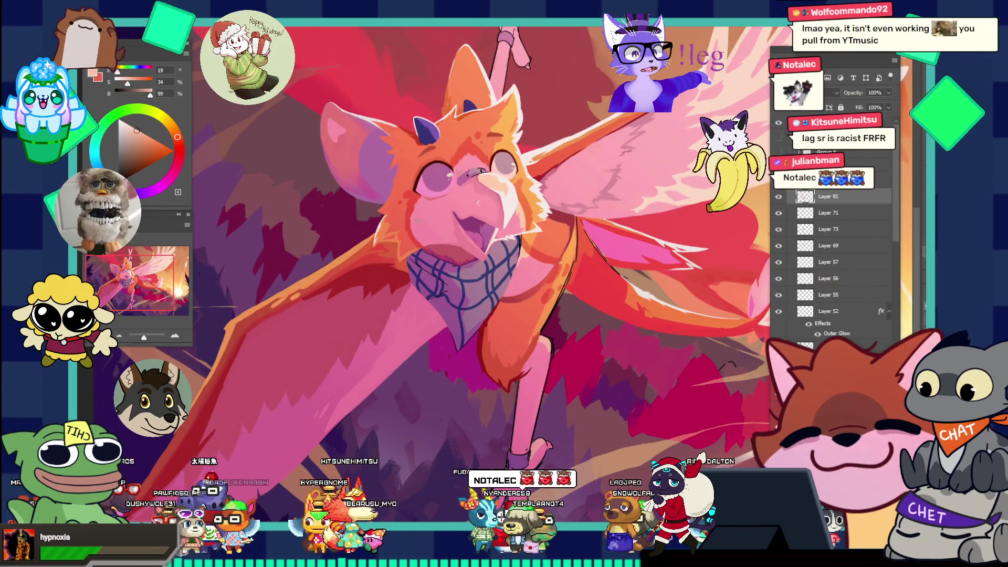
key("alt+Tab")
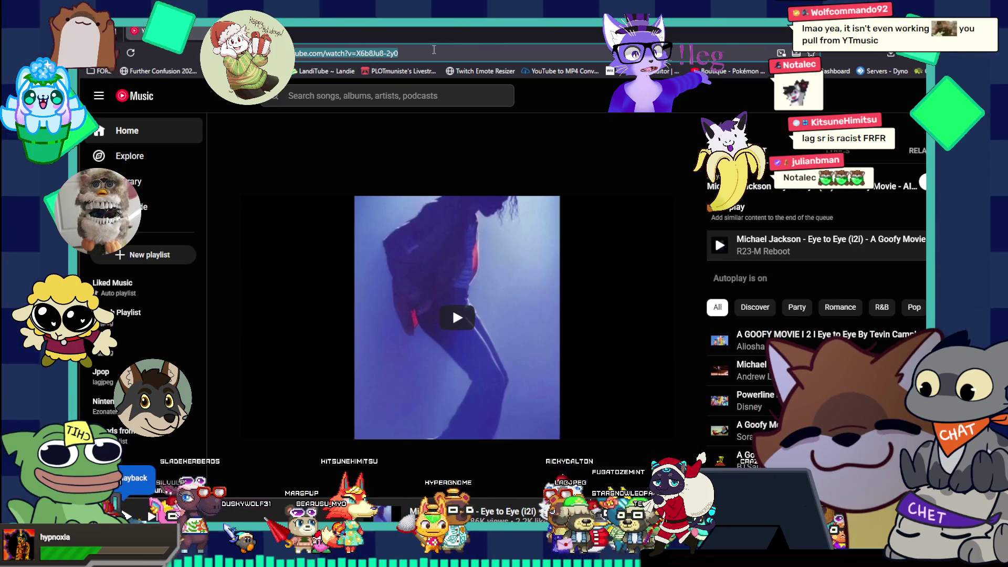
mouse_move(502, 36)
left_mouse_down()
mouse_move(546, 137)
mouse_move(583, 189)
left_mouse_up()
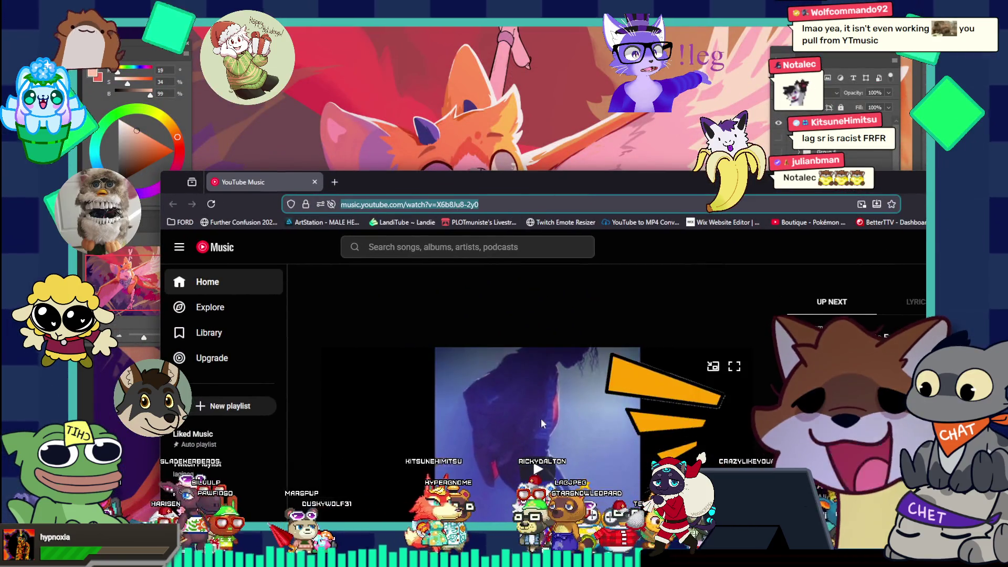
- Delete the video ID X6b8Ju8-2y0 from the song's web address
left_click(466, 205)
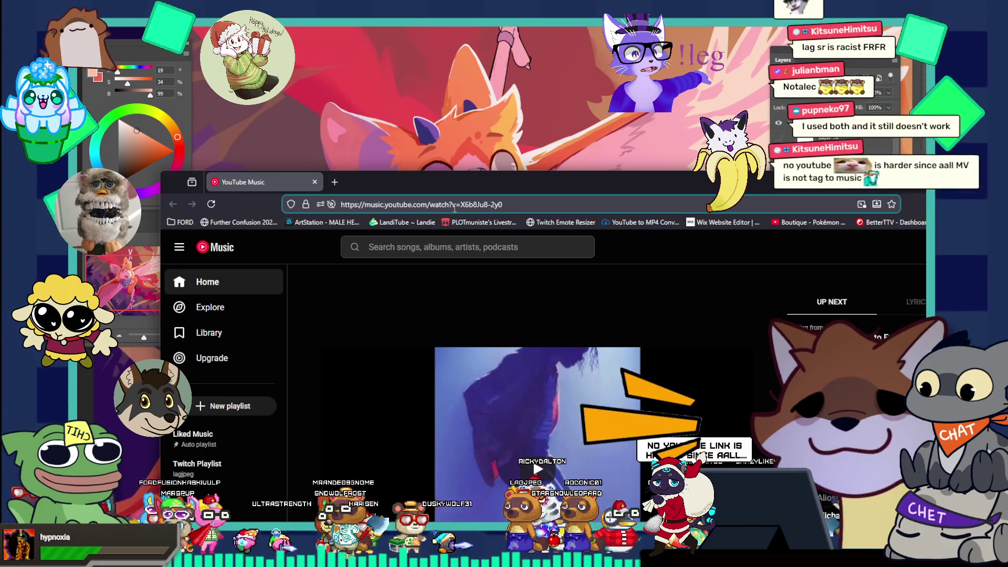
left_click_drag(459, 204, 489, 210)
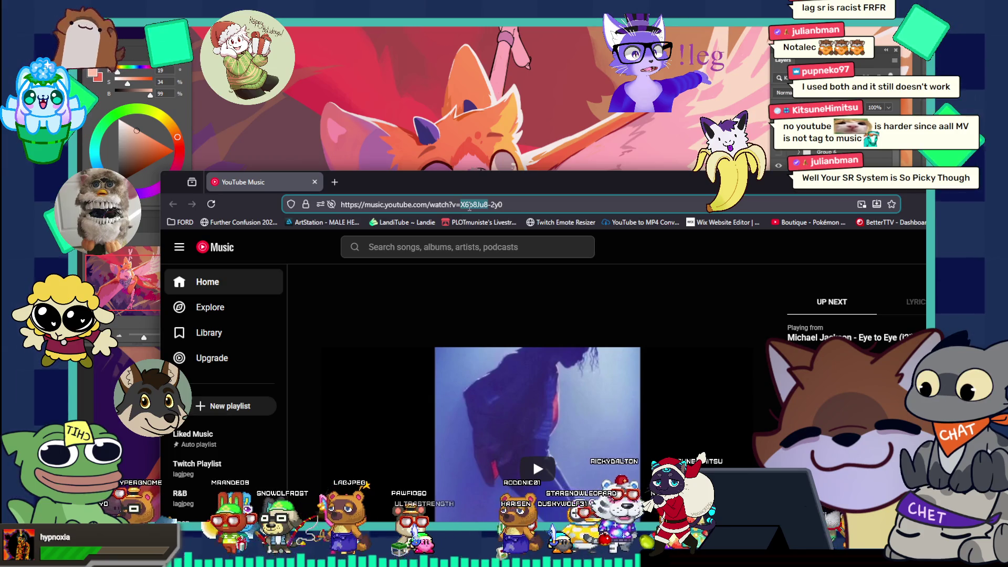
left_click_drag(462, 205, 503, 206)
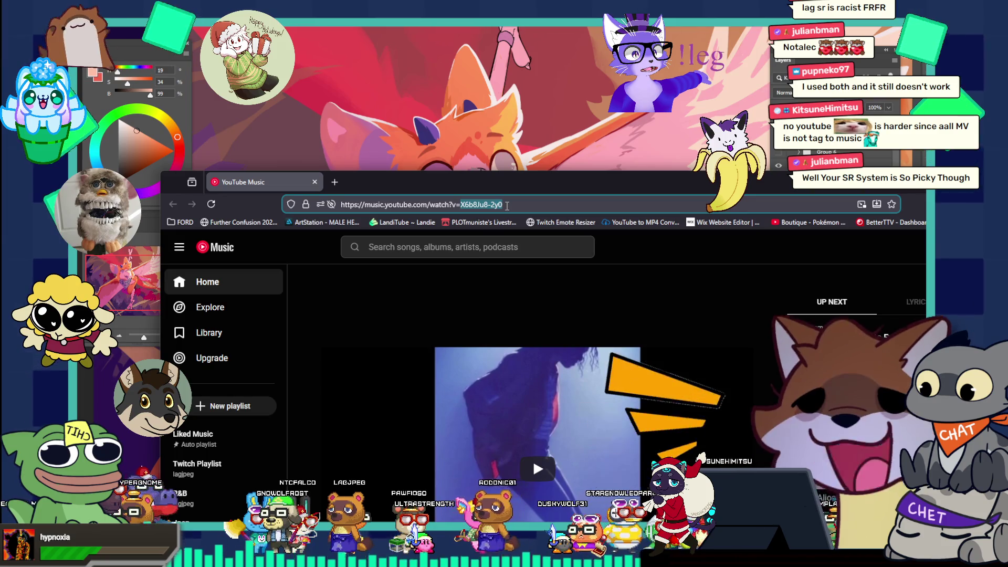
key("BackSpace")
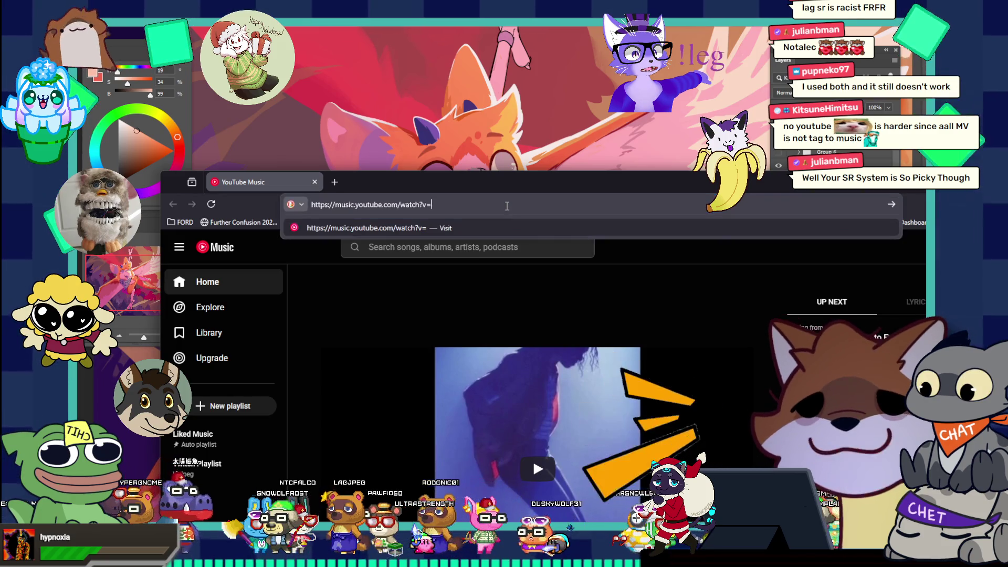
- Move the music window further right and bring the stream chat window to the front
left_click_drag(467, 183, 473, 179)
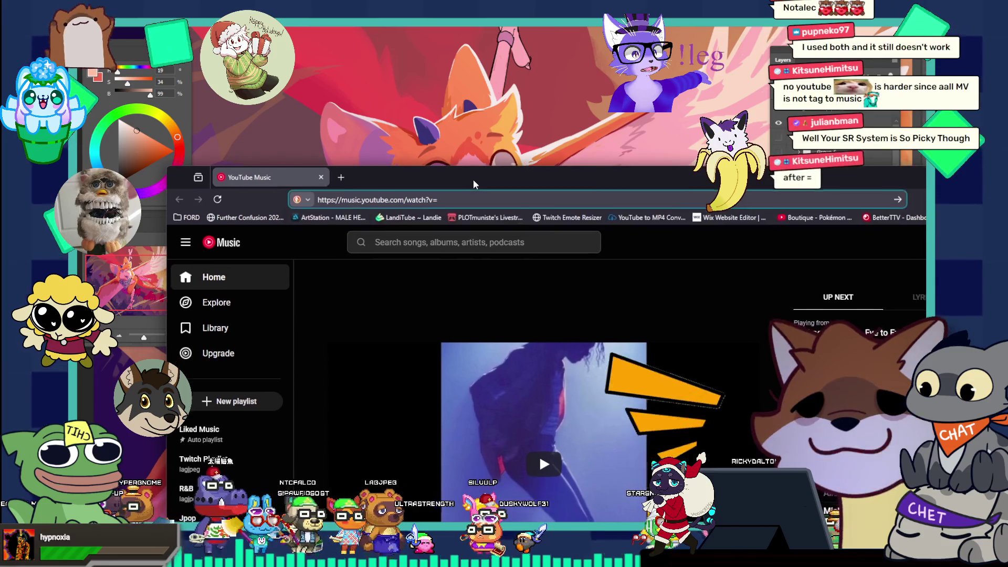
key("alt+Tab")
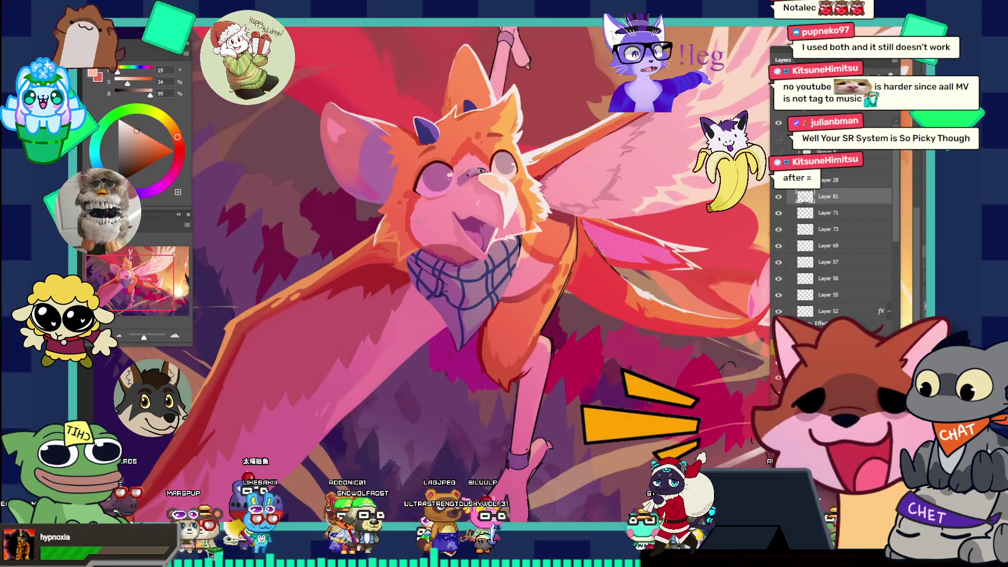
key("alt+Tab")
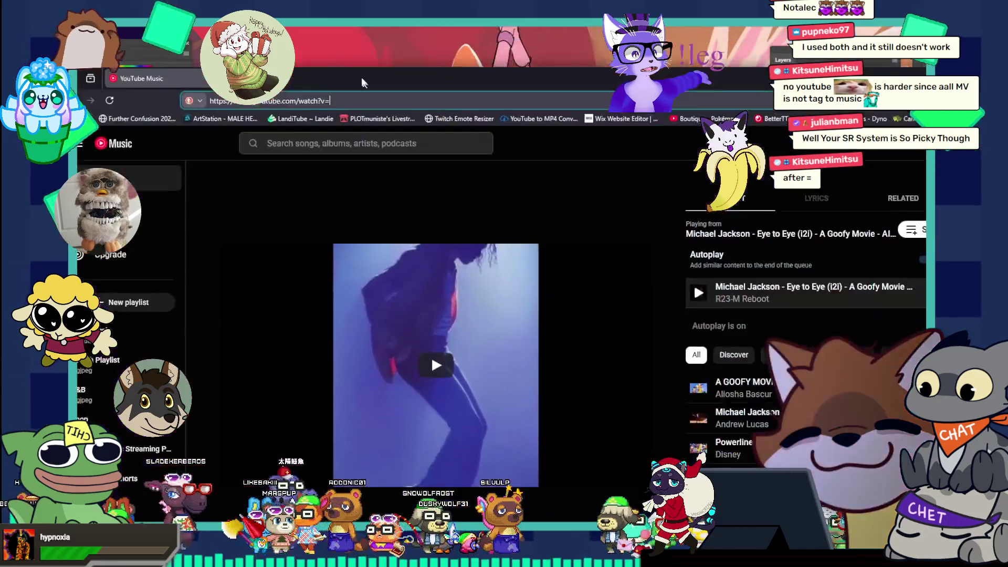
left_click_drag(356, 63, 390, 55)
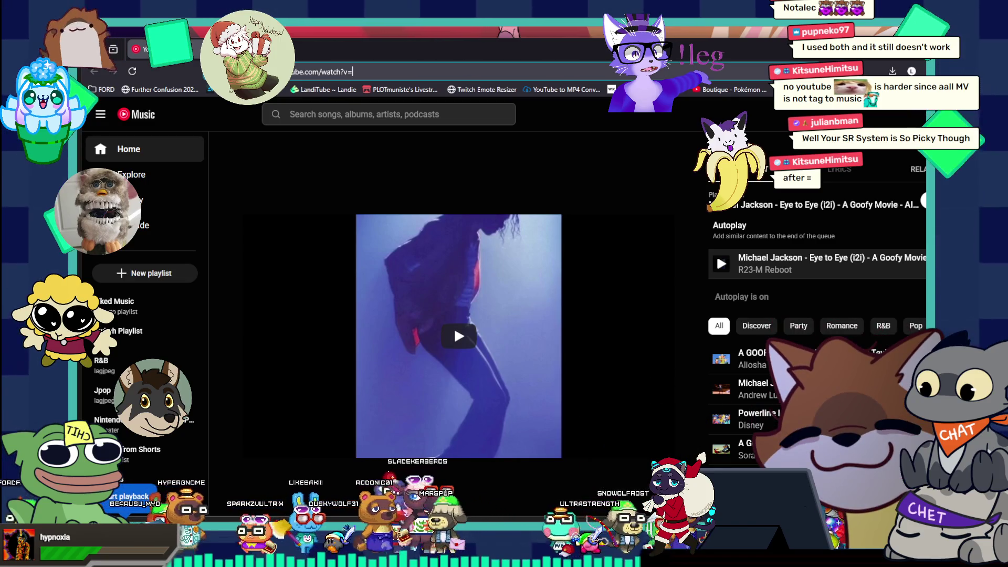
key("alt+Tab")
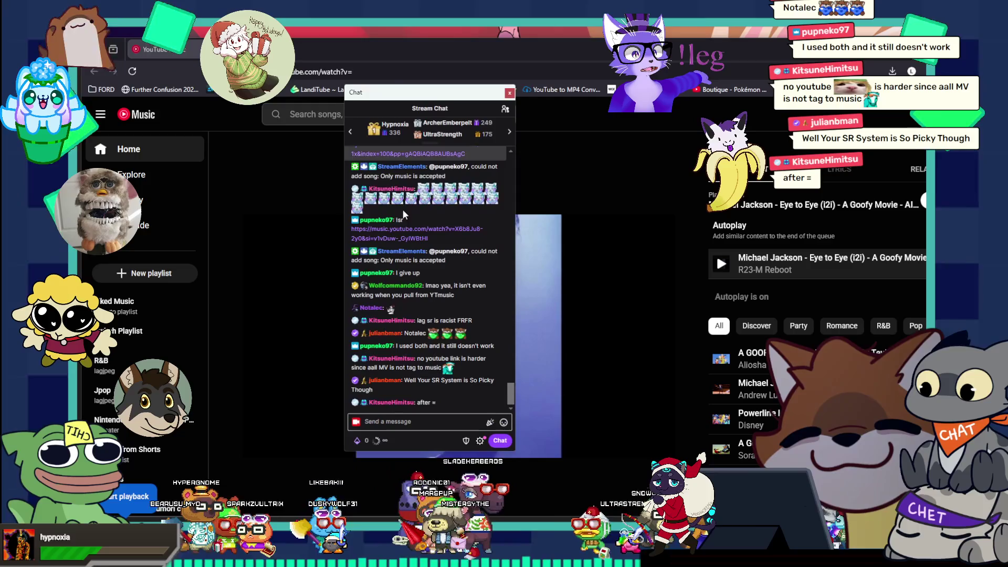
- Send a !sr chat request for the Michael Jackson 'Eye to Eye' AI cover, then go back to Photoshop
left_click(384, 422)
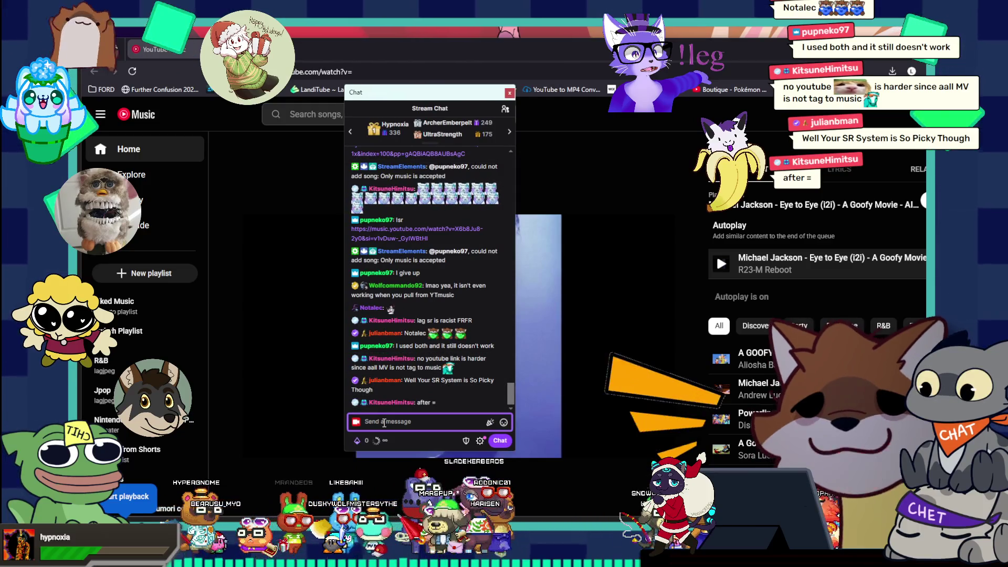
type("!sr X6b8Ju8-2y0")
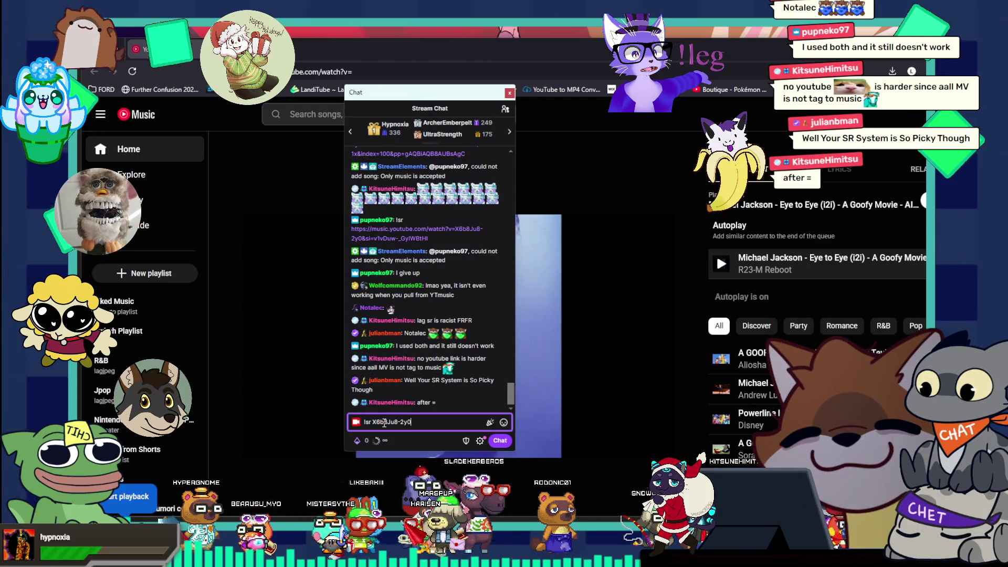
key("Return")
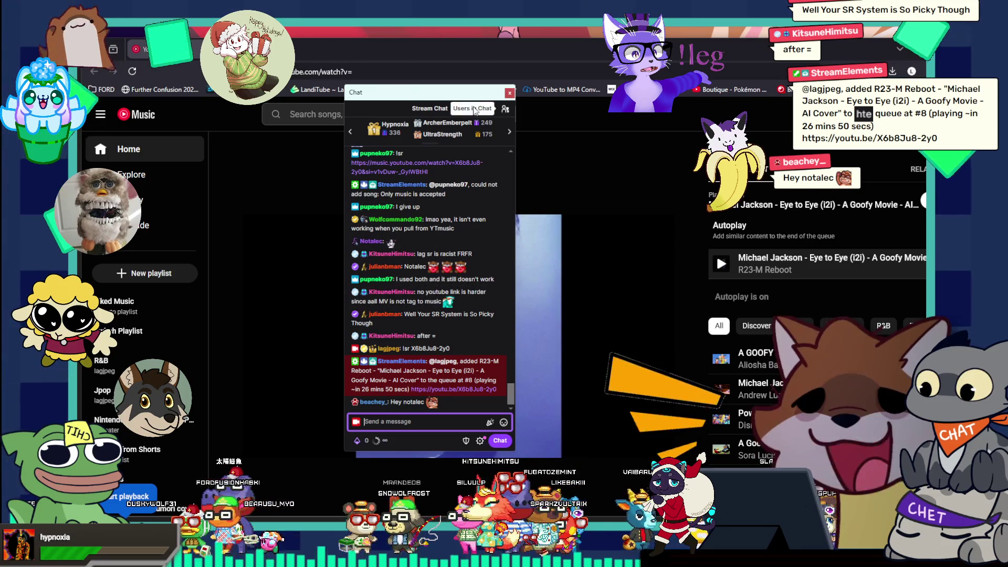
left_click_drag(405, 94, 428, 77)
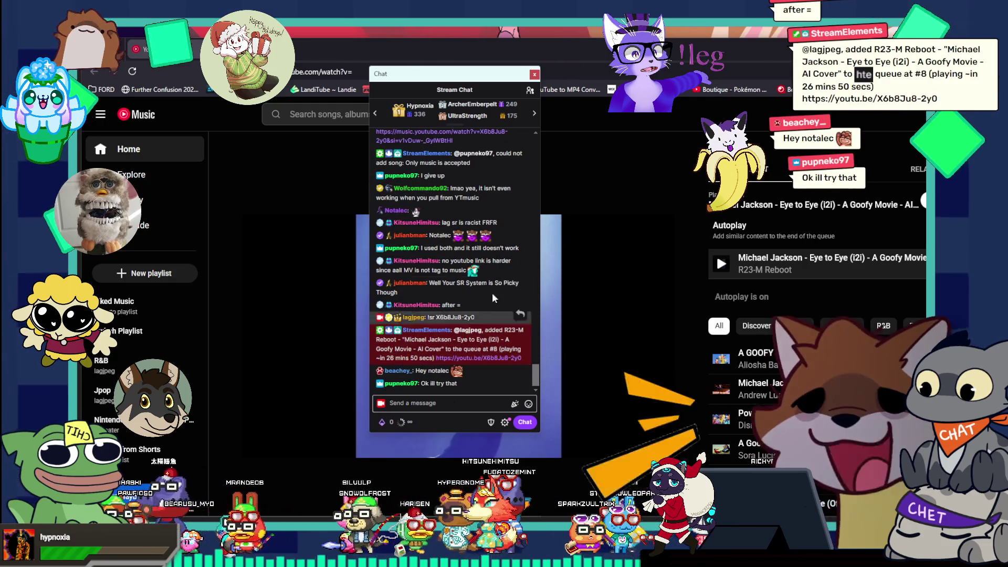
left_click_drag(461, 77, 0, 78)
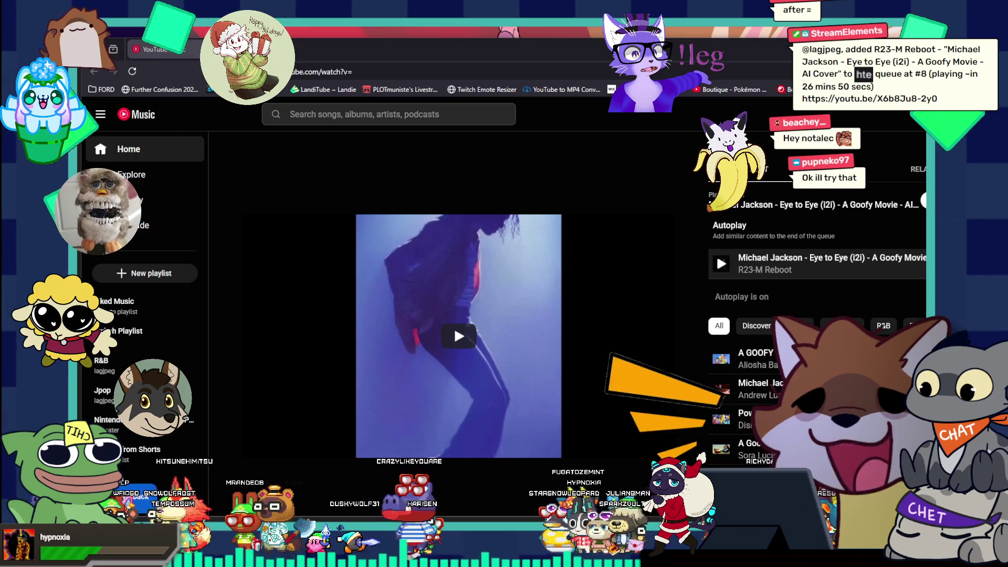
key("alt+Tab")
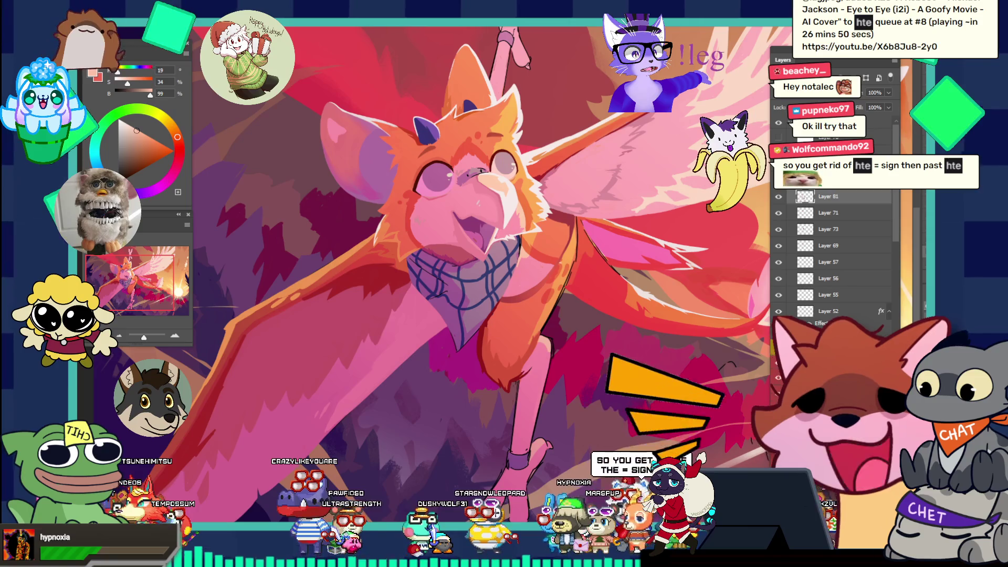
- Zoom out and back in until the creature's orange arm and wing fill the canvas view
scroll(587, 220, "down", 2)
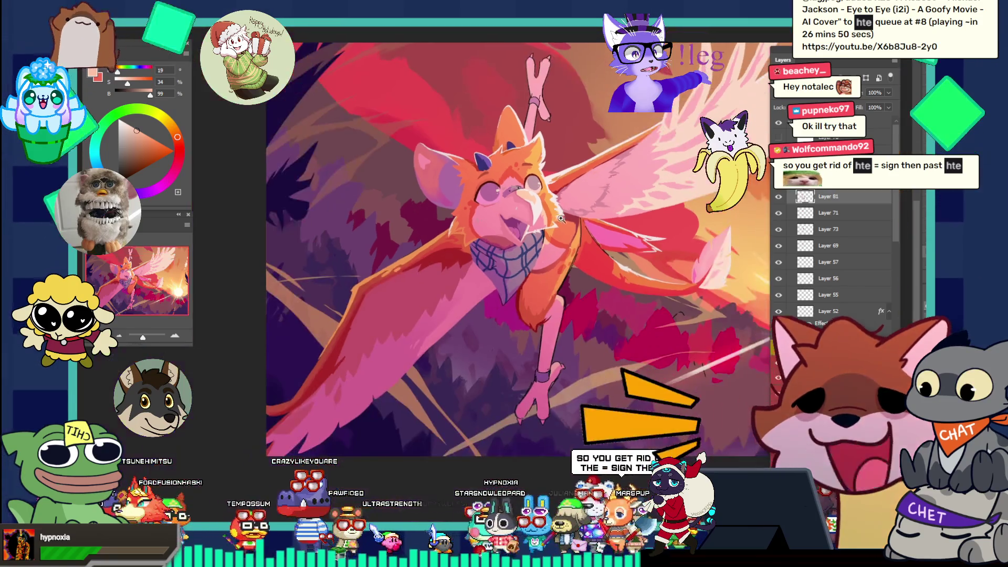
scroll(559, 217, "down", 2)
scroll(552, 218, "up", 6)
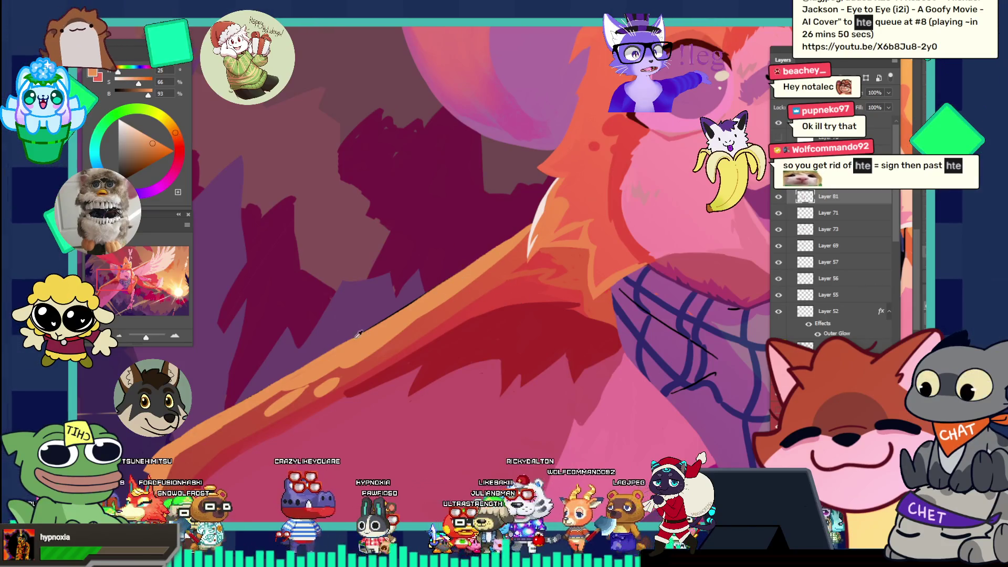
scroll(349, 330, "down", 3)
scroll(315, 378, "up", 4)
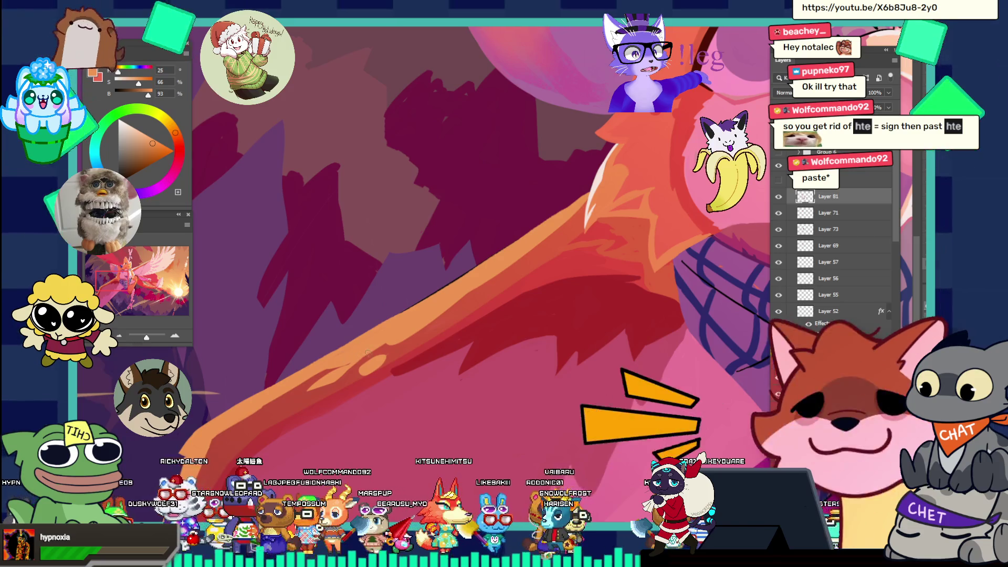
- Zoom in on the arm and sample a light red (hue 3, saturation 72, brightness 84) from its shading
left_click_drag(448, 273, 419, 231)
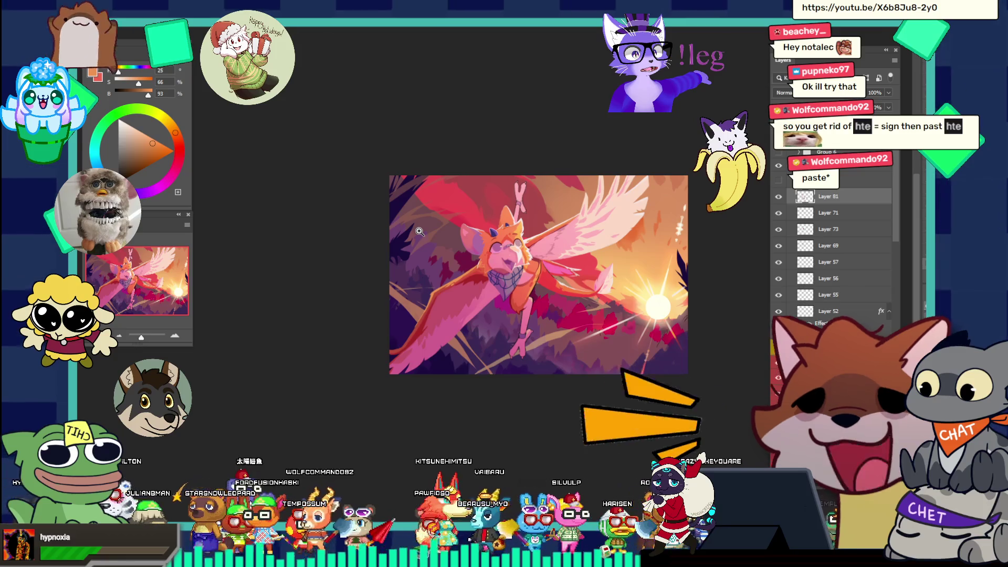
mouse_move(504, 251)
left_mouse_down()
mouse_move(526, 256)
mouse_move(466, 270)
mouse_move(496, 264)
left_mouse_up()
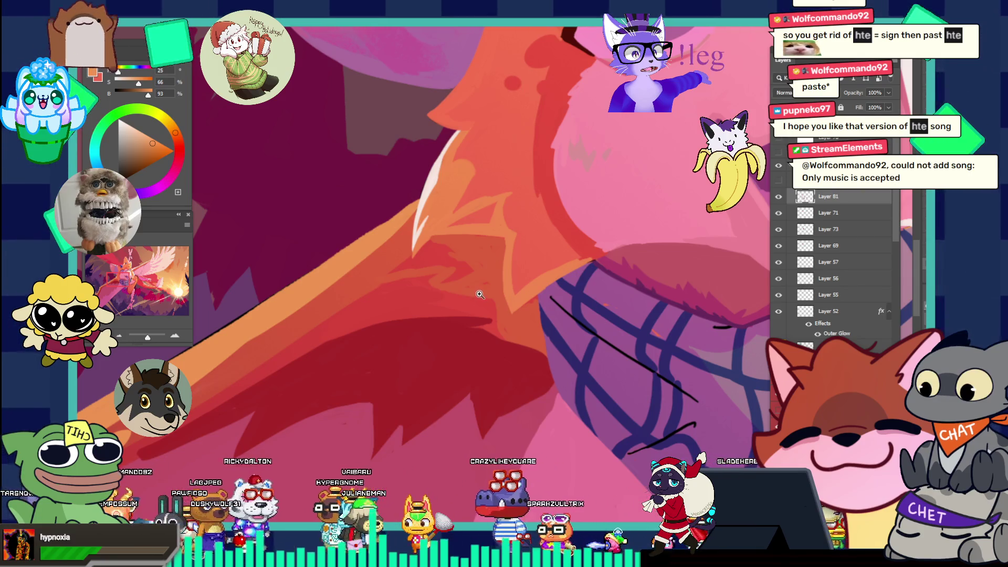
left_click(400, 330, "alt")
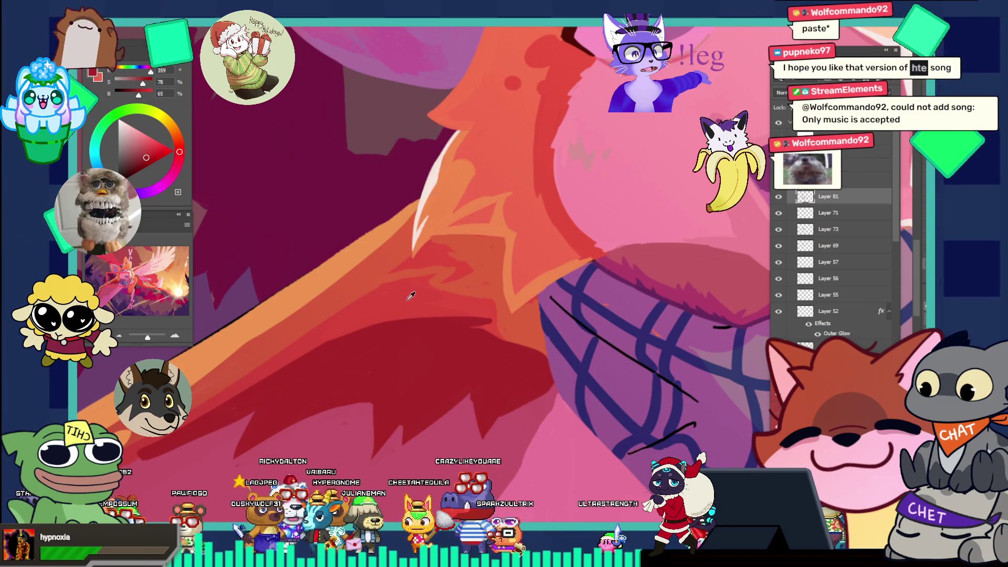
left_click(404, 289, "alt")
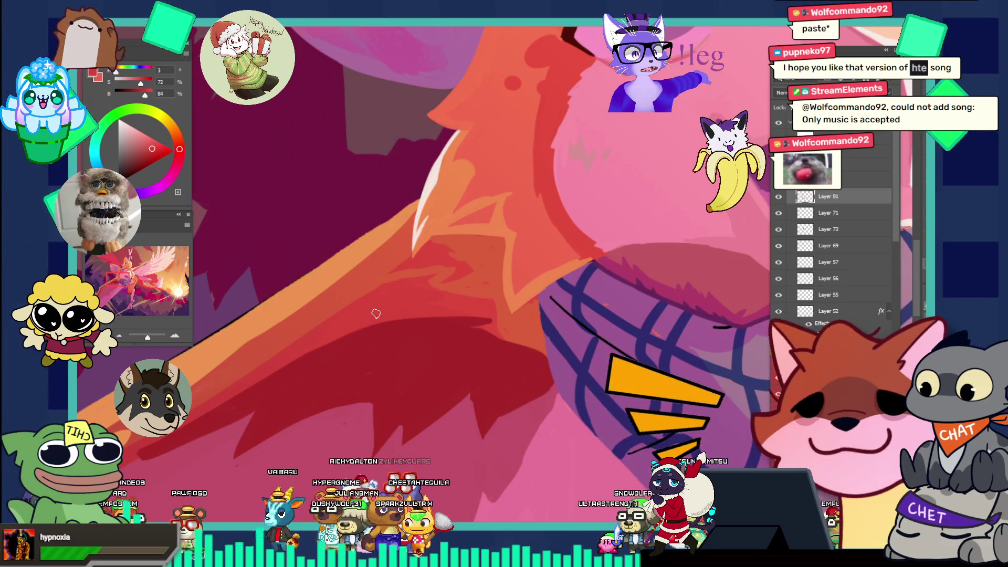
scroll(308, 342, "down", 2)
scroll(308, 341, "up", 2)
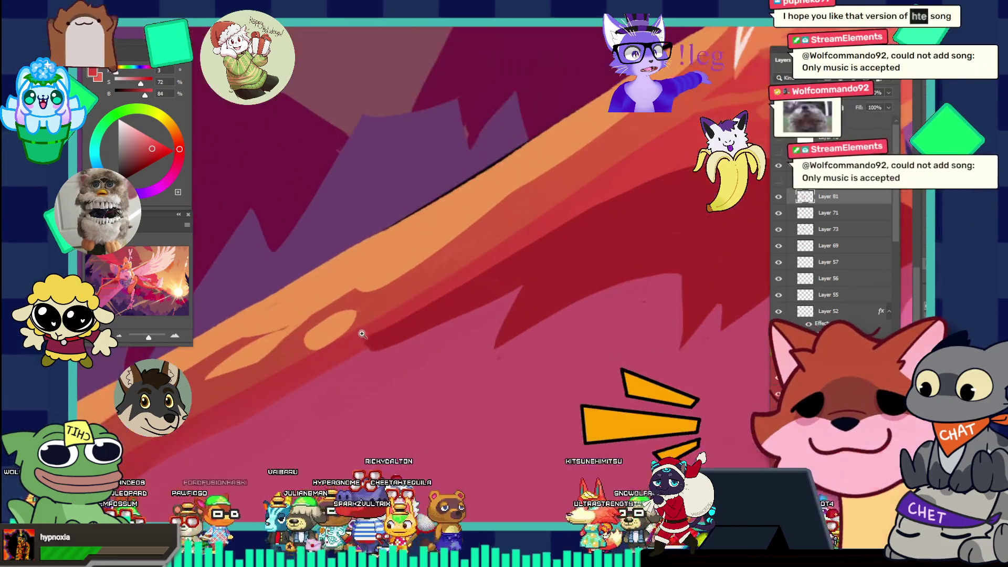
- Sample the wing edge's orange (hue 25, saturation 66, brightness 93), then fit the illustration on screen
left_click(341, 312, "alt")
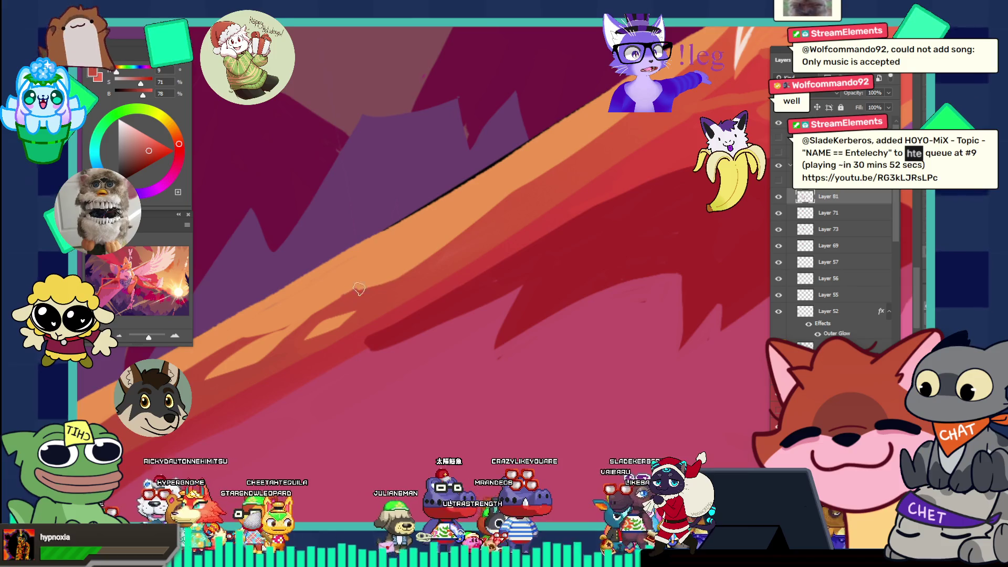
mouse_move(440, 219)
left_mouse_down()
mouse_move(385, 163)
mouse_move(445, 183)
left_mouse_up()
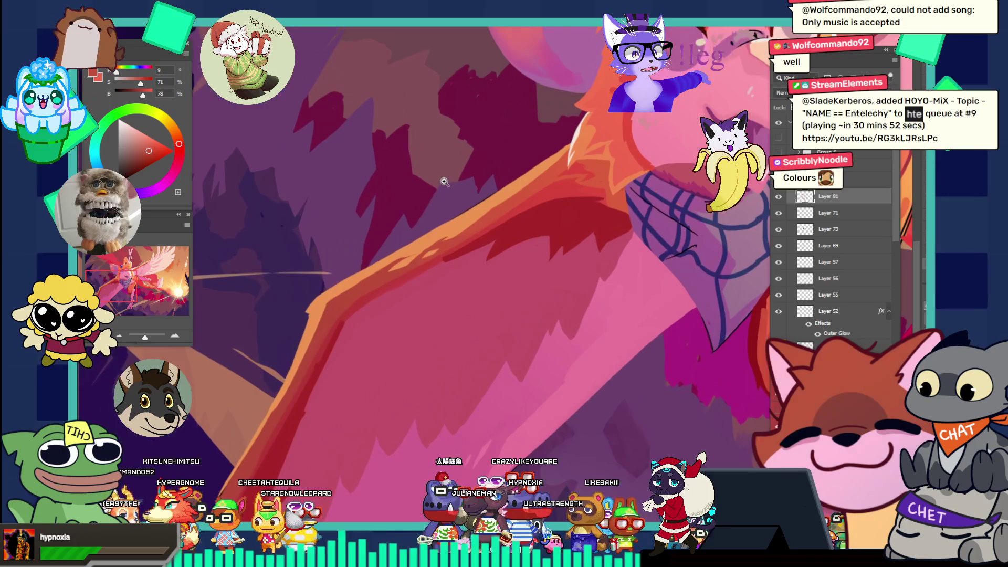
left_click(441, 221)
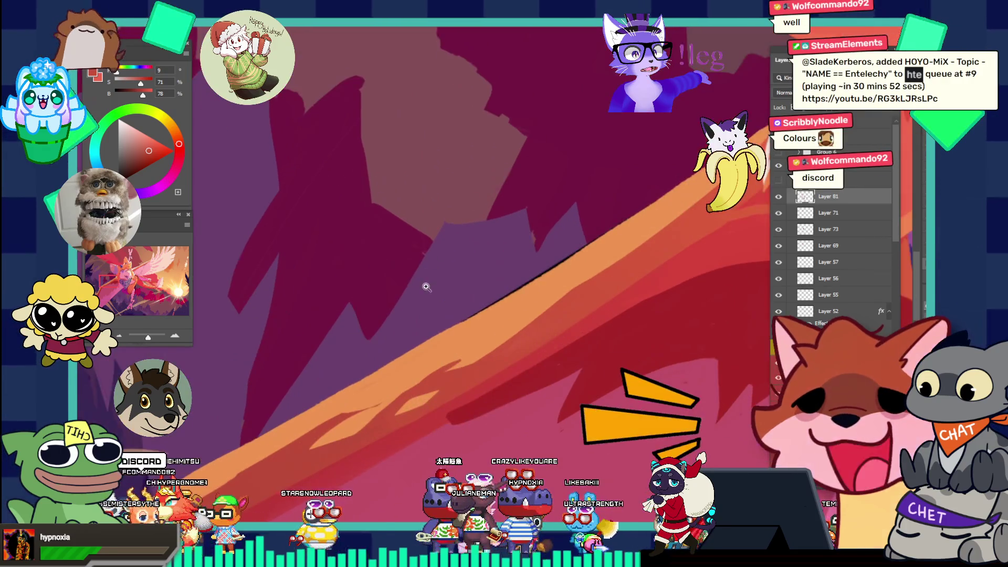
key("i")
left_click(394, 372)
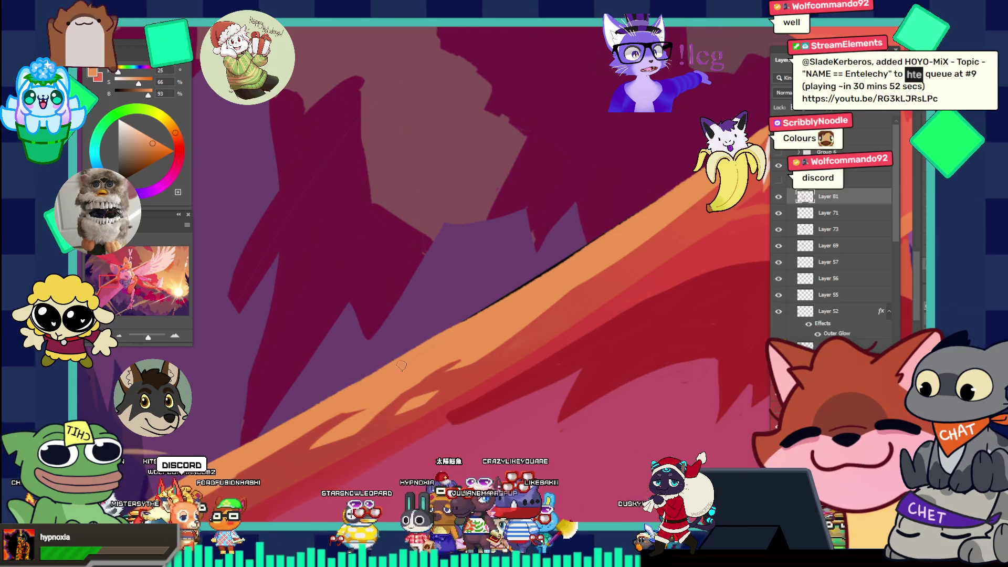
key("ctrl+0")
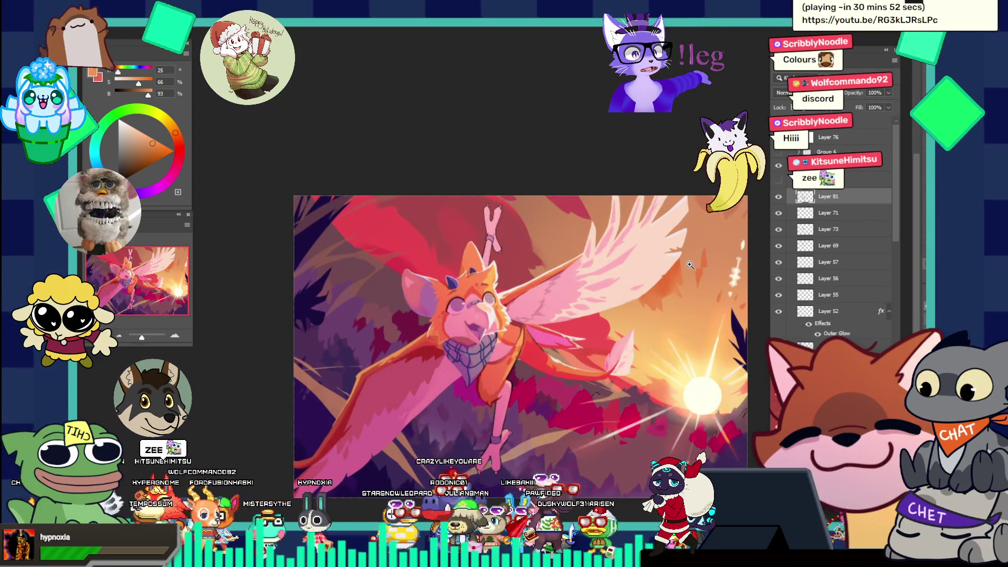
- Look at the reference poses and fox sketch documents, toggling the archer group's visibility
scroll(392, 155, "down", 1)
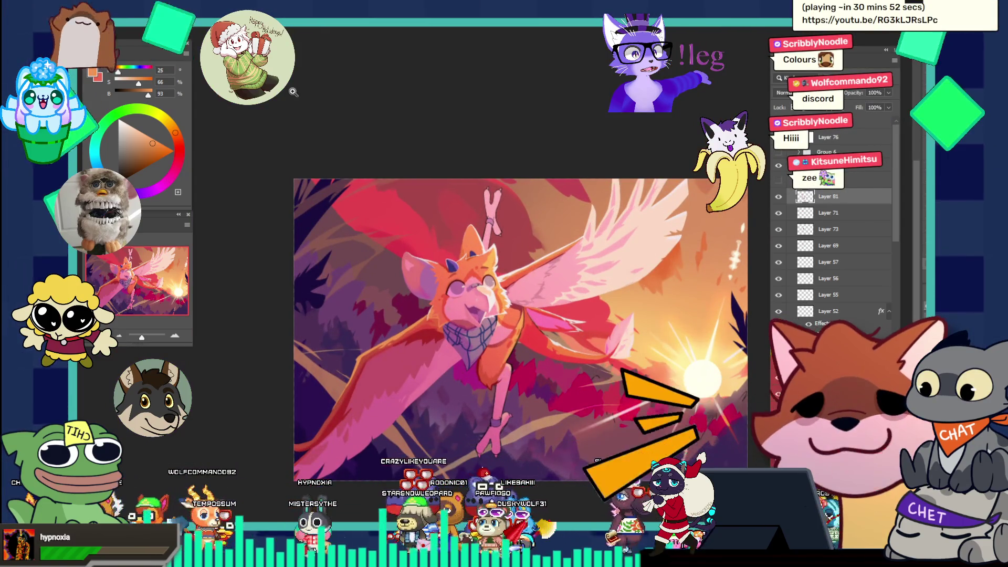
left_click(290, 30)
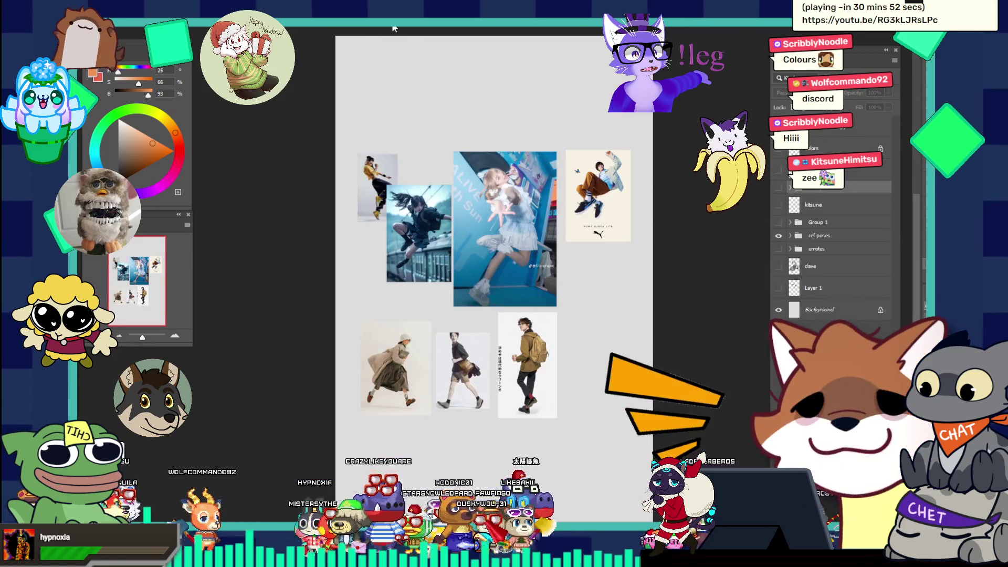
key("ctrl+Tab")
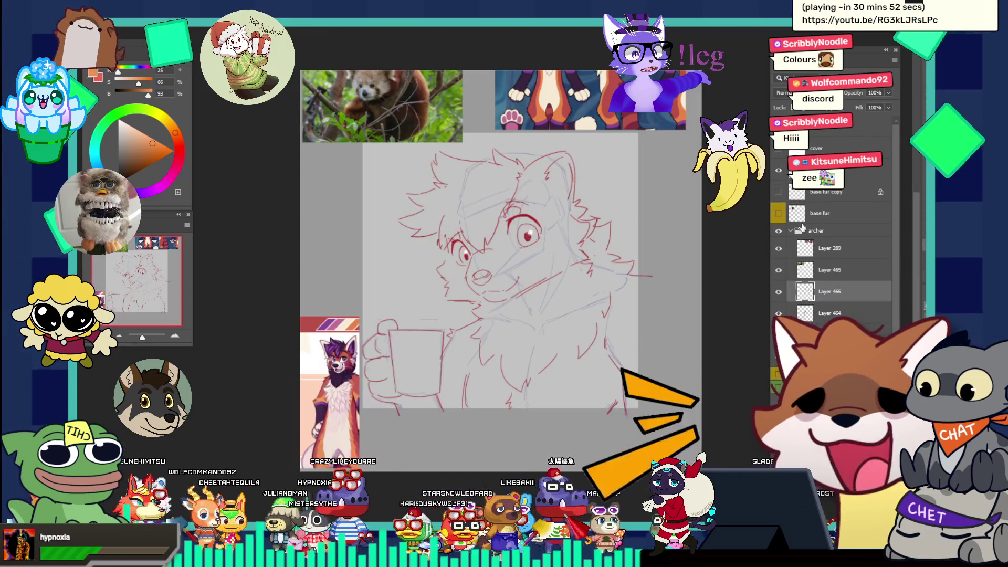
left_click(791, 231)
left_click(779, 231)
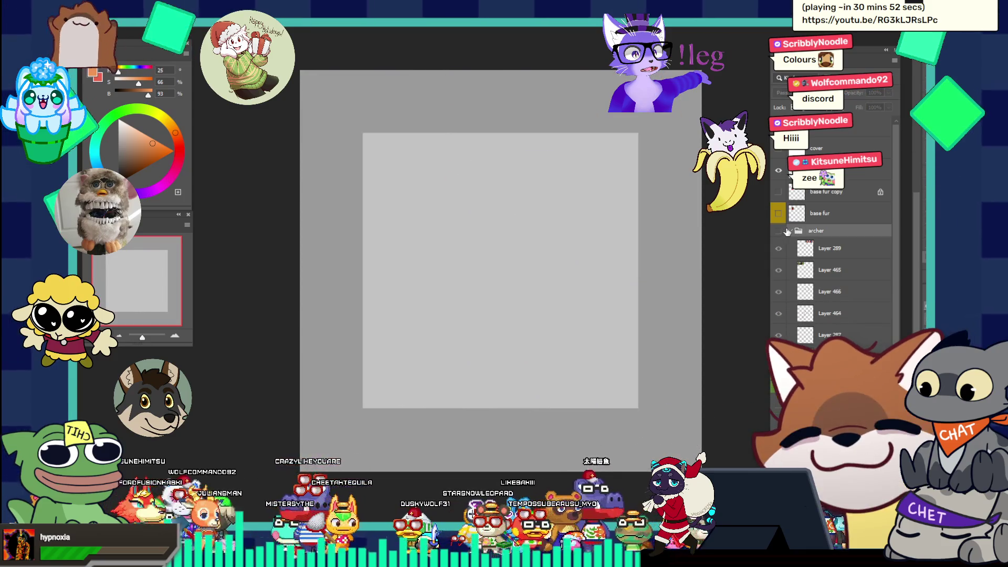
left_click(779, 231)
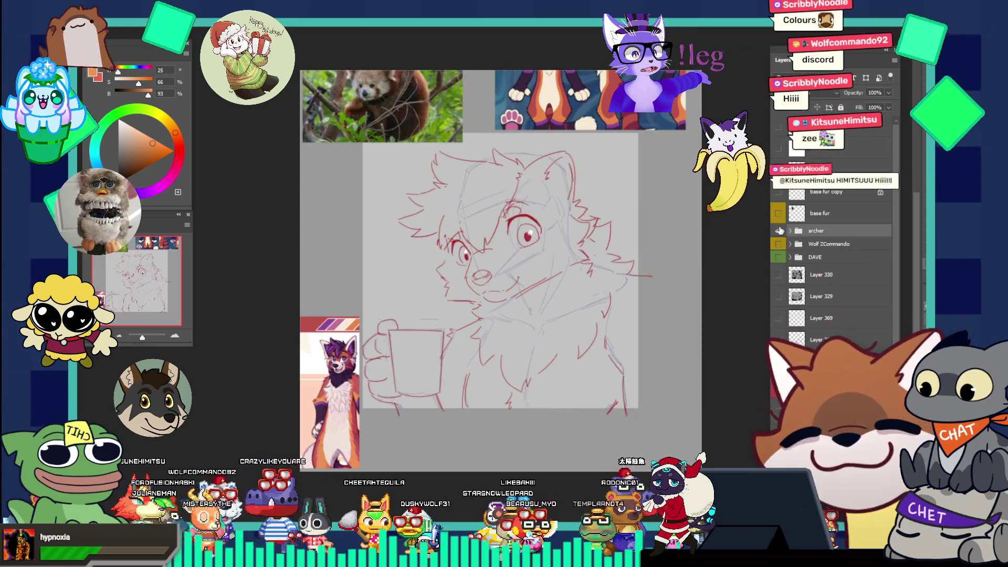
left_click(779, 231)
- Check the Wolf ZCommando artwork, base fur and DAVE sketch, then return to the winged creature file
left_click(778, 243)
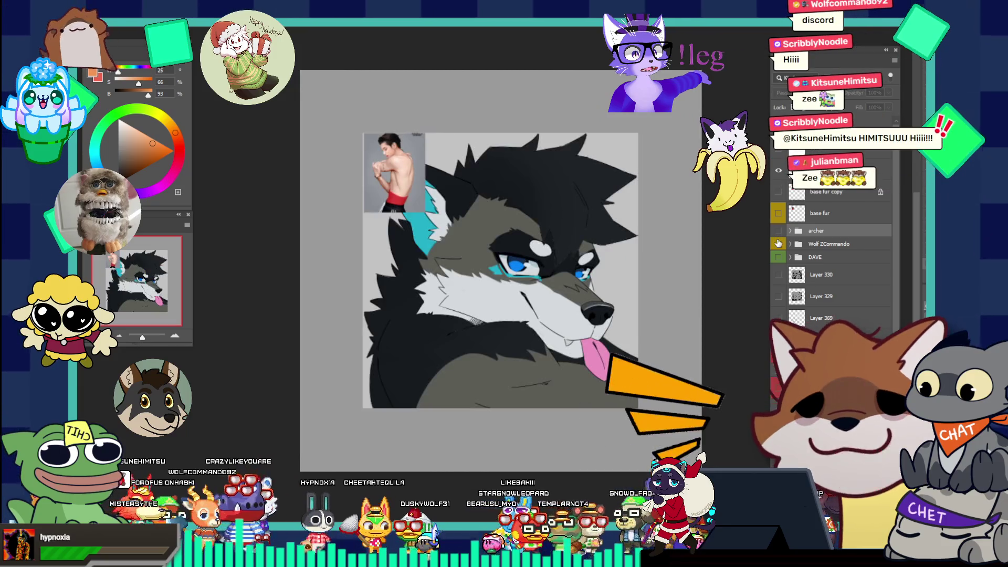
left_click(778, 213)
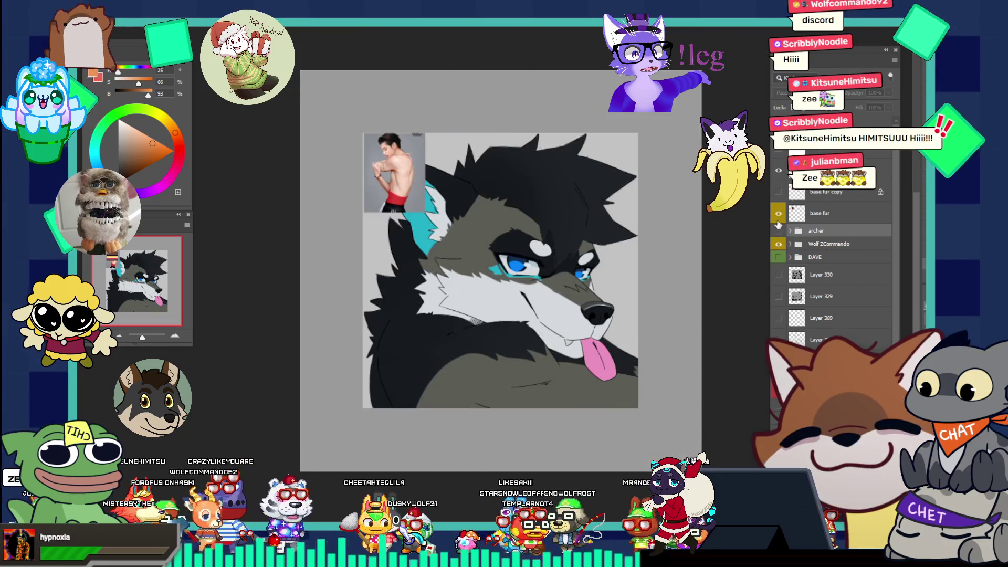
left_click(779, 244)
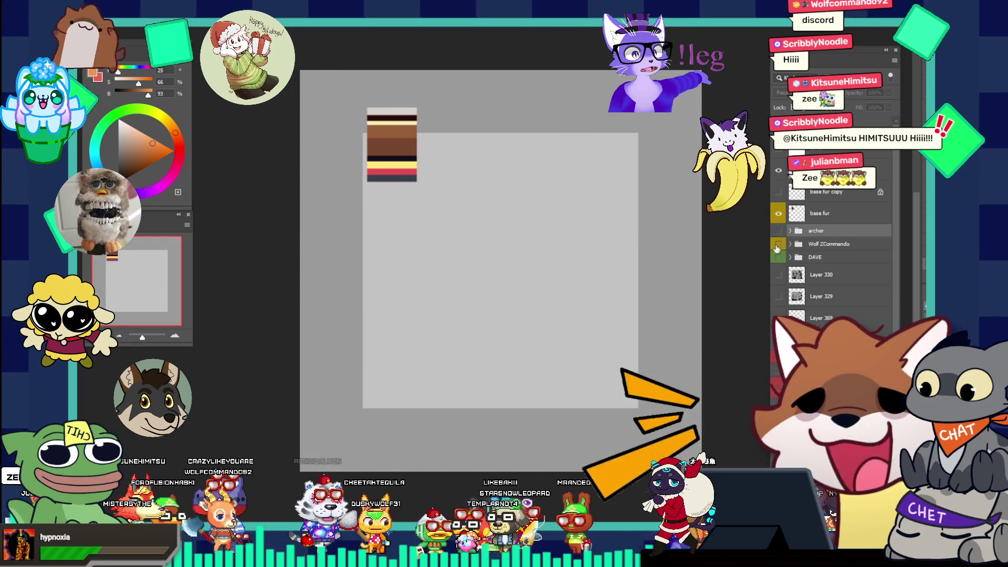
left_click(778, 257)
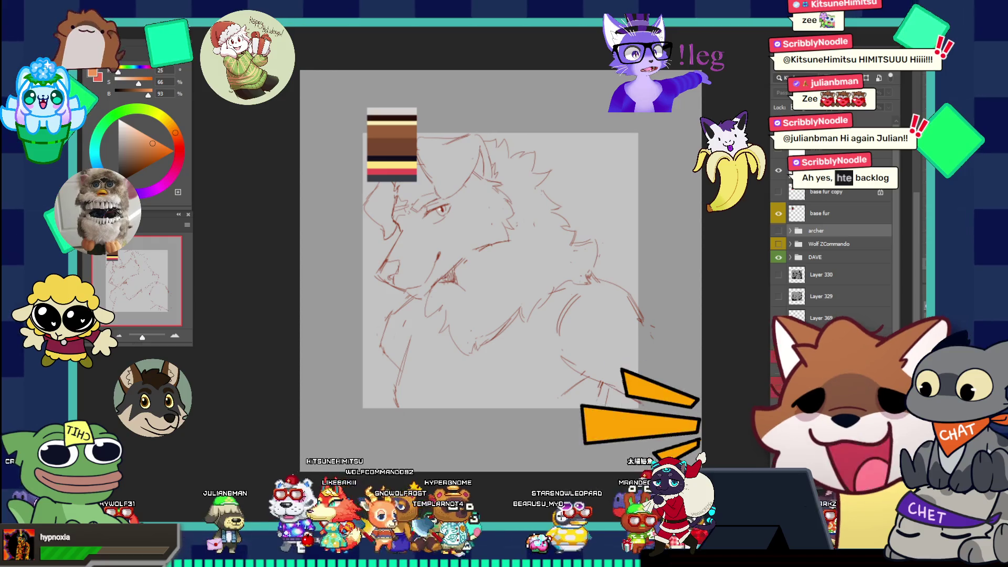
key("ctrl+Tab")
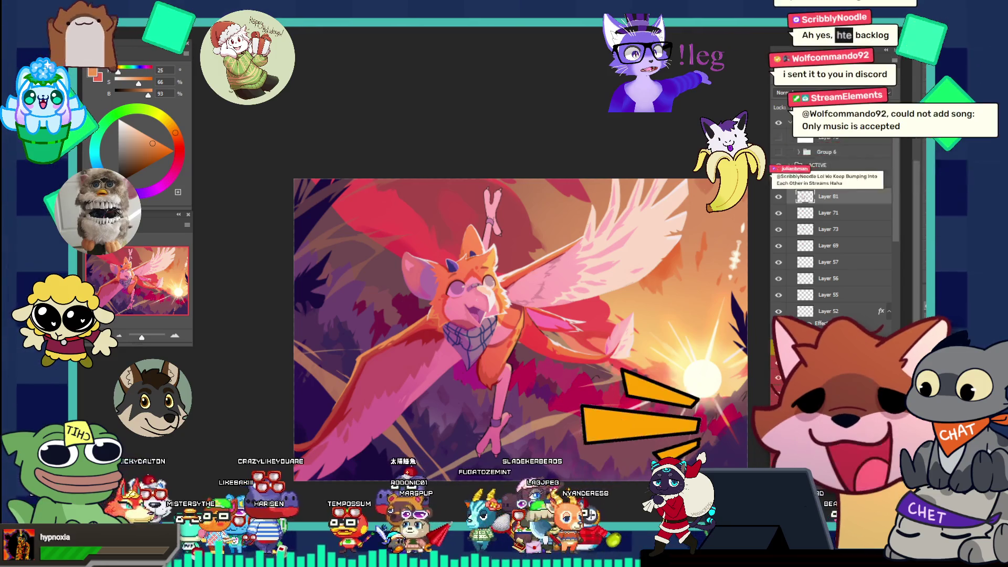
key("alt+Tab")
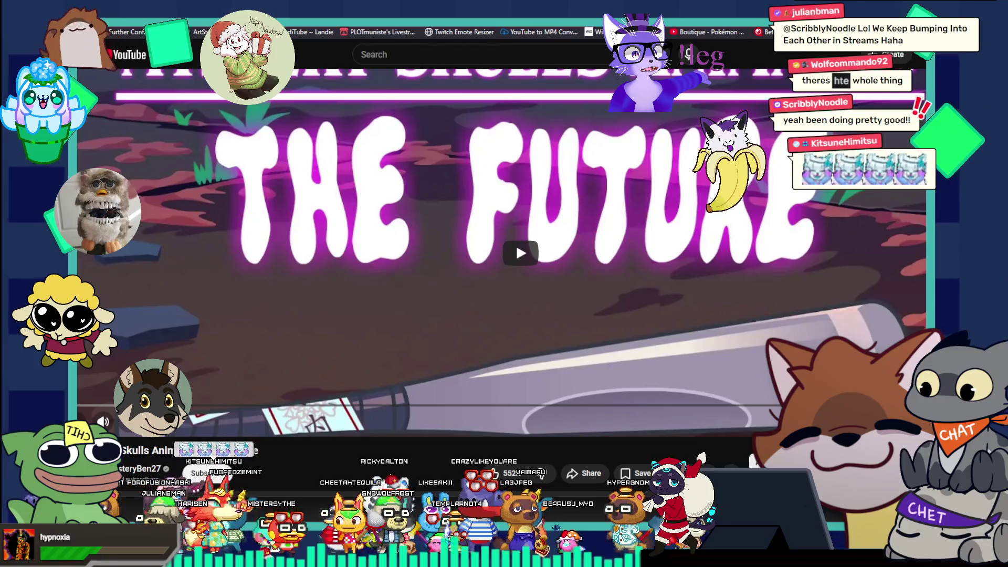
- Request Mystery Skulls Animated – The Future in stream chat with '!sr wy1bXhEczGM'
left_click_drag(433, 78, 438, 118)
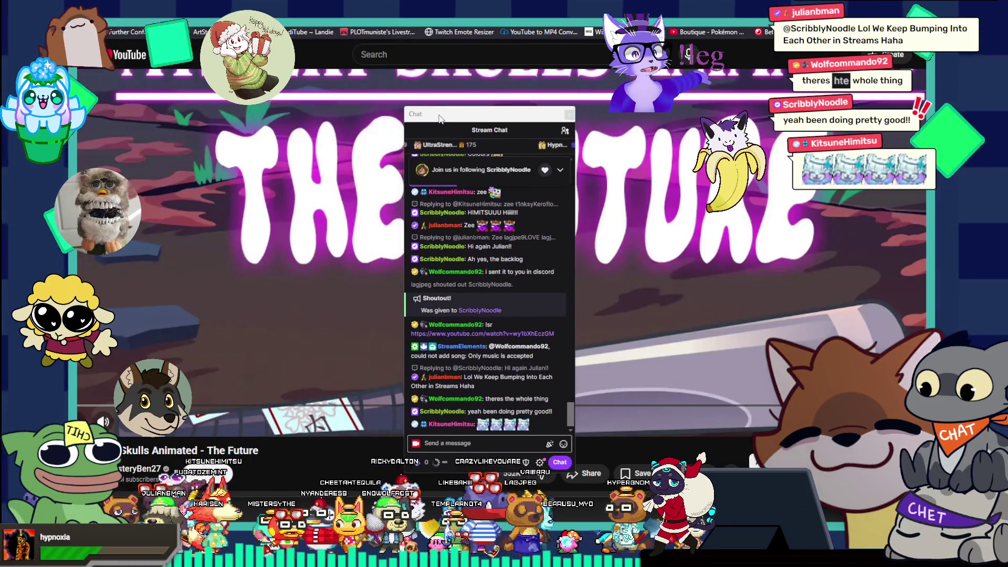
left_click(445, 443)
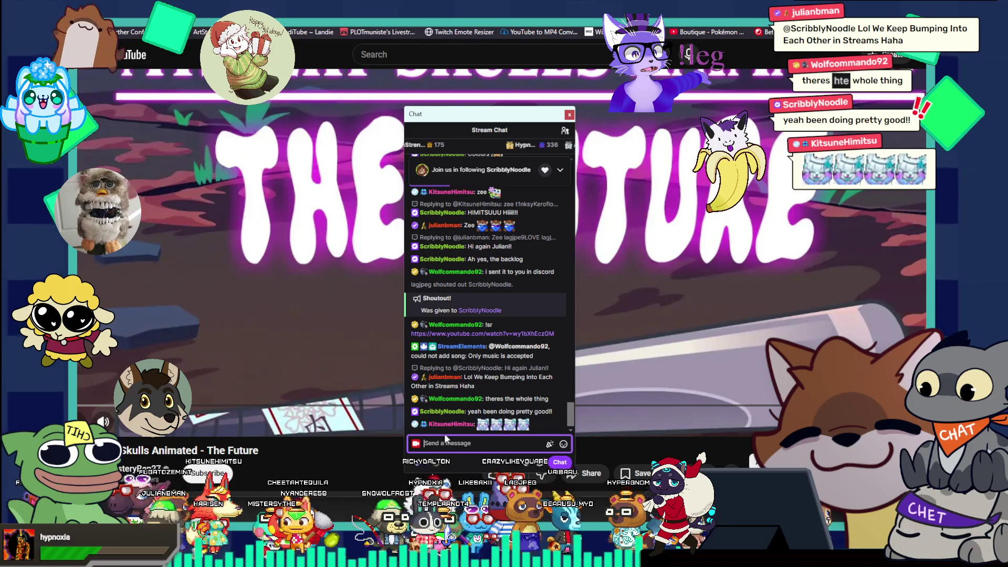
type("!sr wy1bXhEczGM")
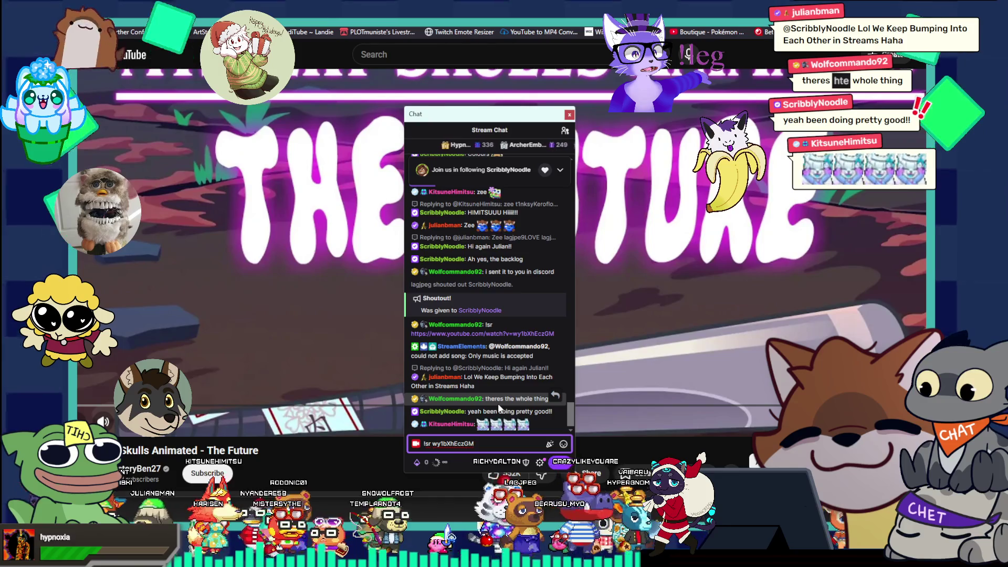
key("Return")
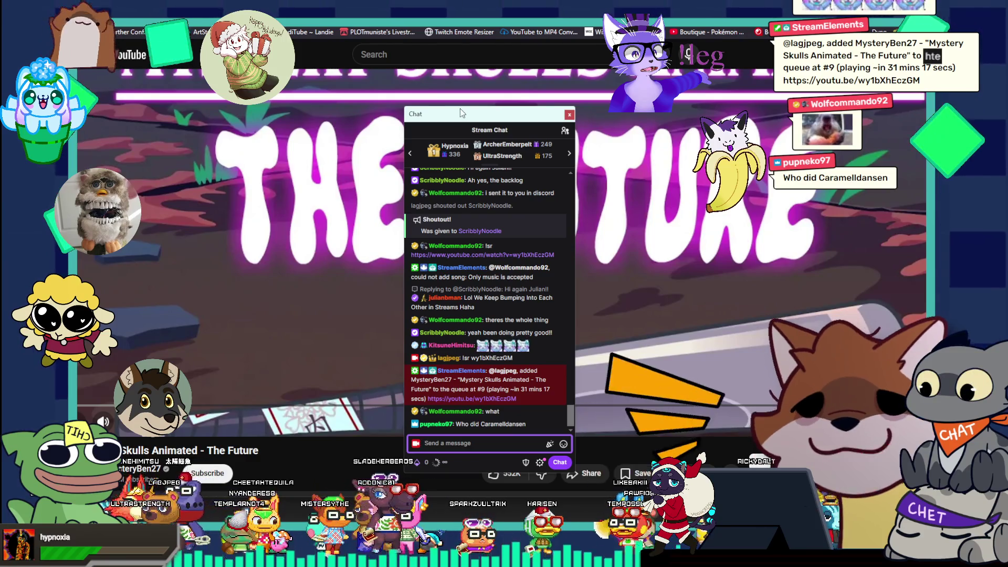
left_click_drag(459, 109, 593, 0)
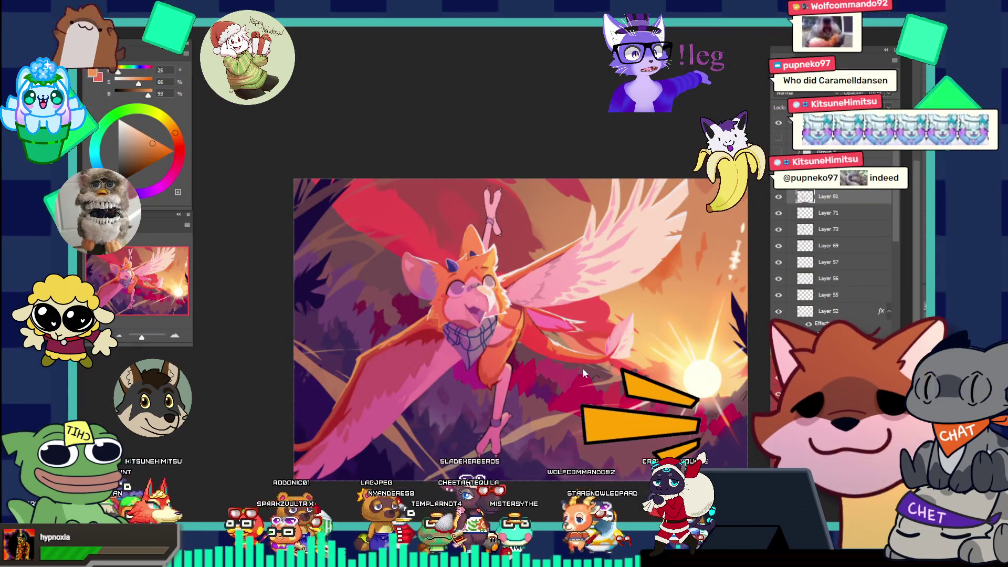
- Zoom into the lower wing, sample its pale pink, and paint dark outlines and highlights along its edge
left_click(582, 369)
left_click(607, 339)
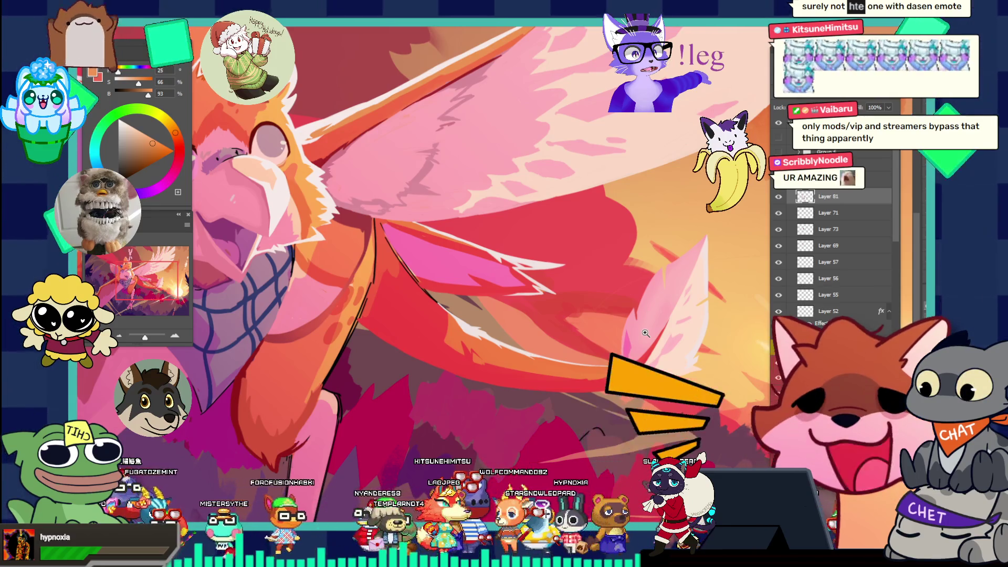
left_click_drag(542, 373, 558, 343)
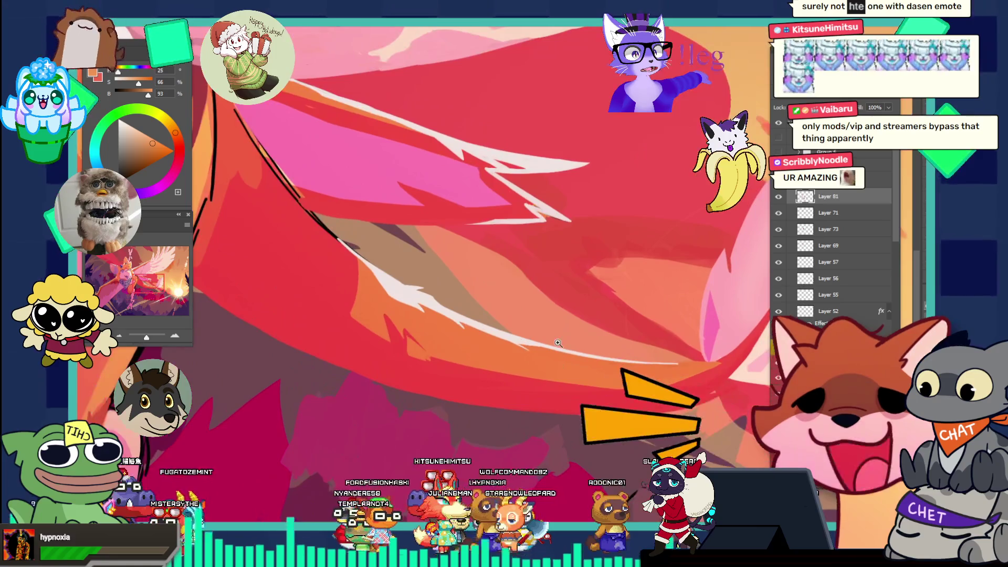
left_click(558, 351, "alt")
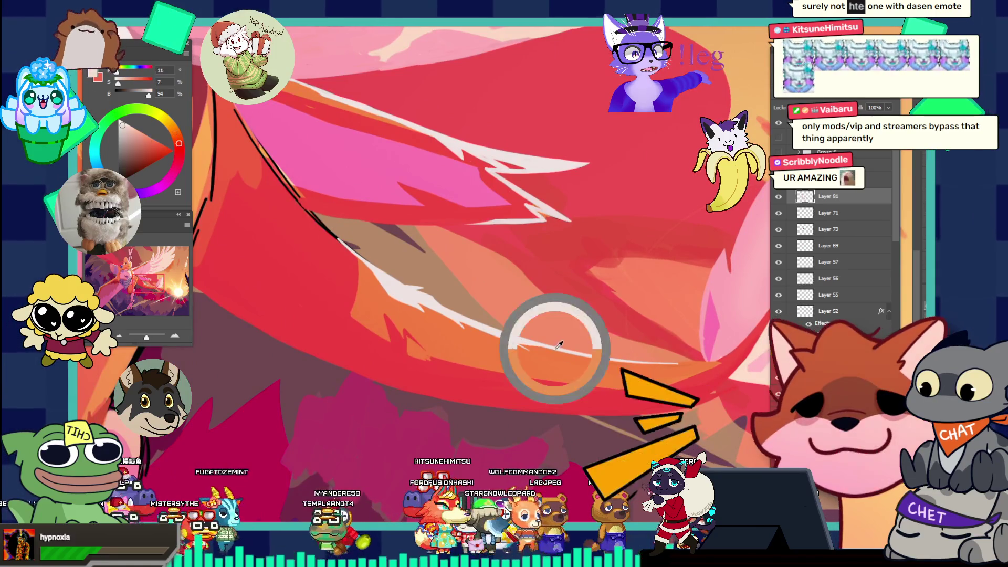
mouse_move(564, 325)
left_mouse_down()
mouse_move(562, 314)
mouse_move(535, 325)
left_mouse_up()
left_click(535, 325)
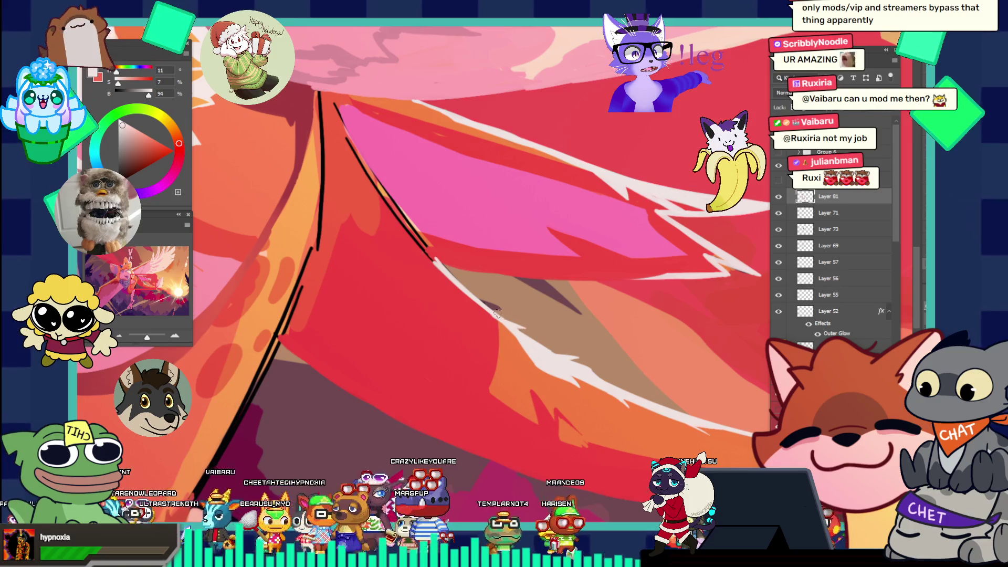
key("ctrl+0")
key("ctrl+minus")
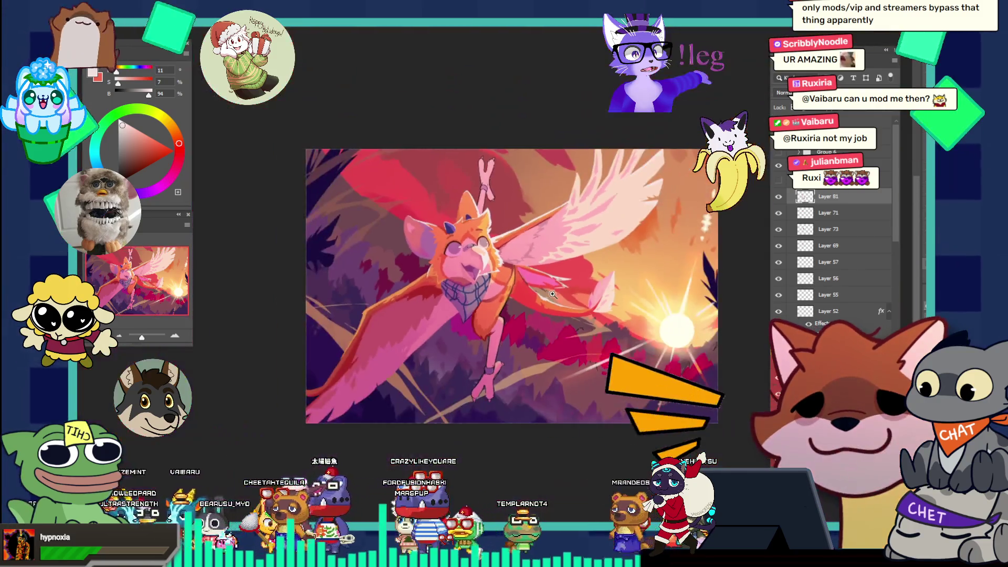
- Retouch the wing's orange fur edge in red up close, then review the whole artwork zoomed out
left_click(573, 301, "ctrl")
left_click(572, 302, "ctrl")
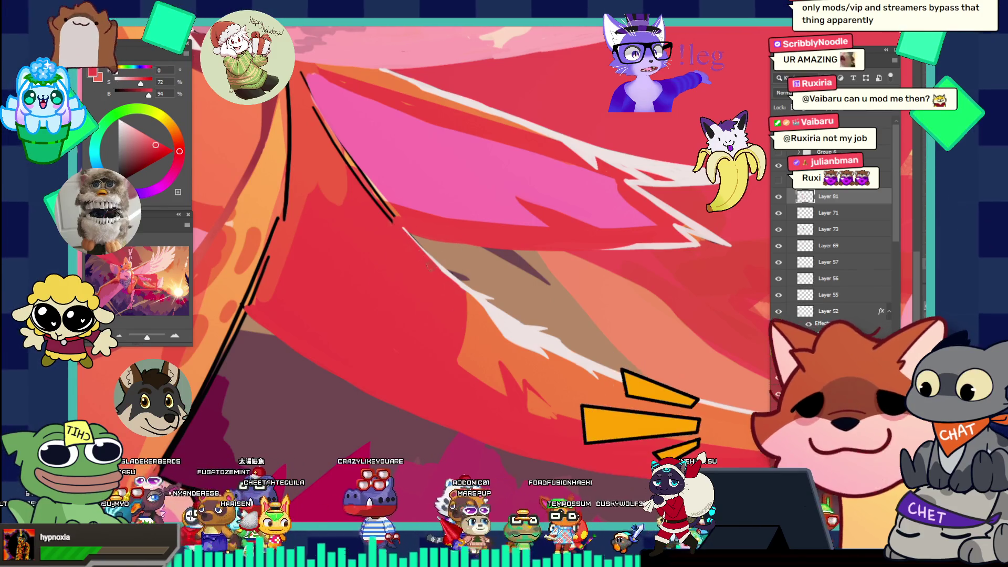
left_click_drag(465, 217, 456, 210)
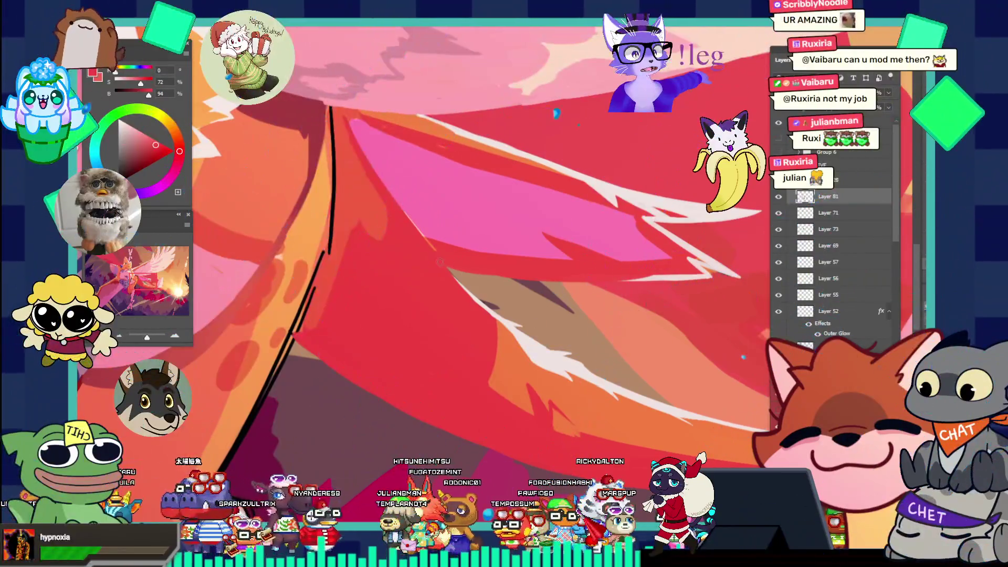
key("ctrl+0")
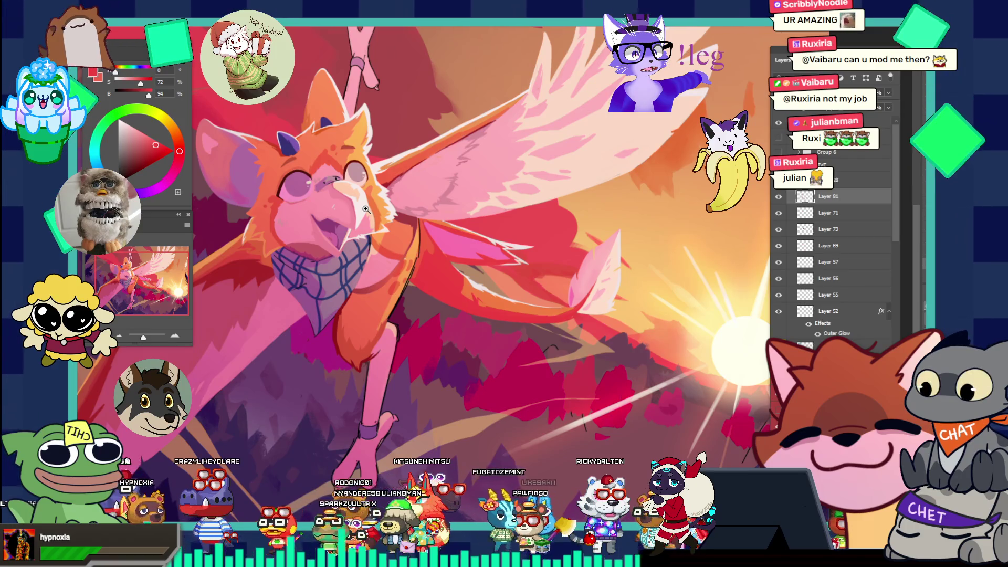
key("ctrl+minus")
key("ctrl+minus")
key("ctrl+0")
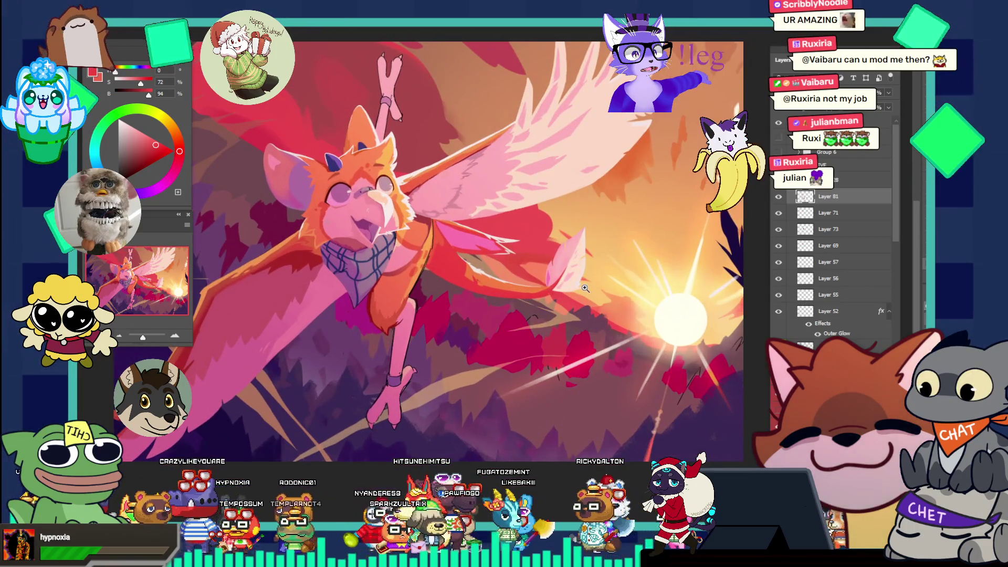
key("ctrl+minus")
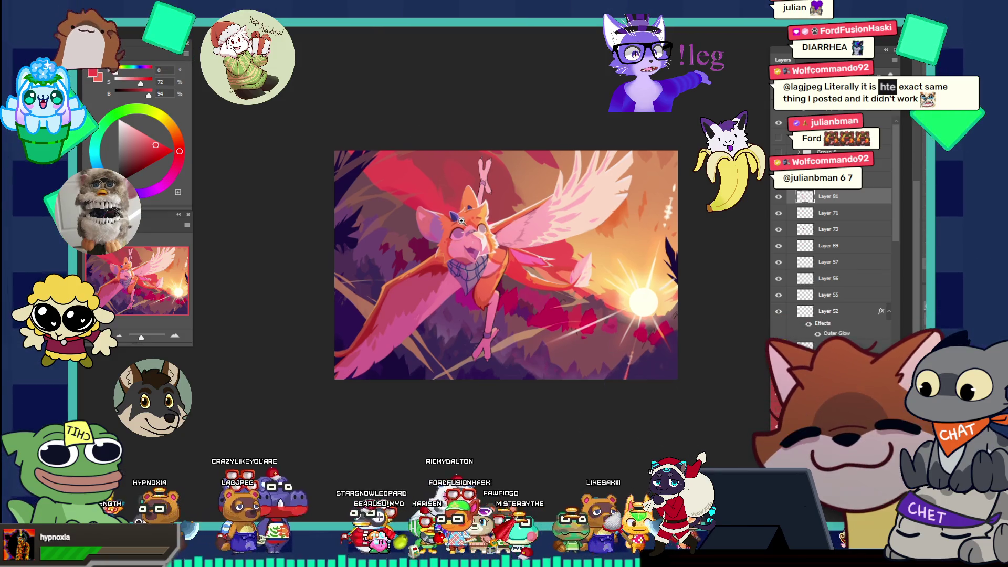
- Zoom into the face and ear, sample the ear's orange fur, then fit the whole illustration in view
left_click_drag(461, 221, 487, 242)
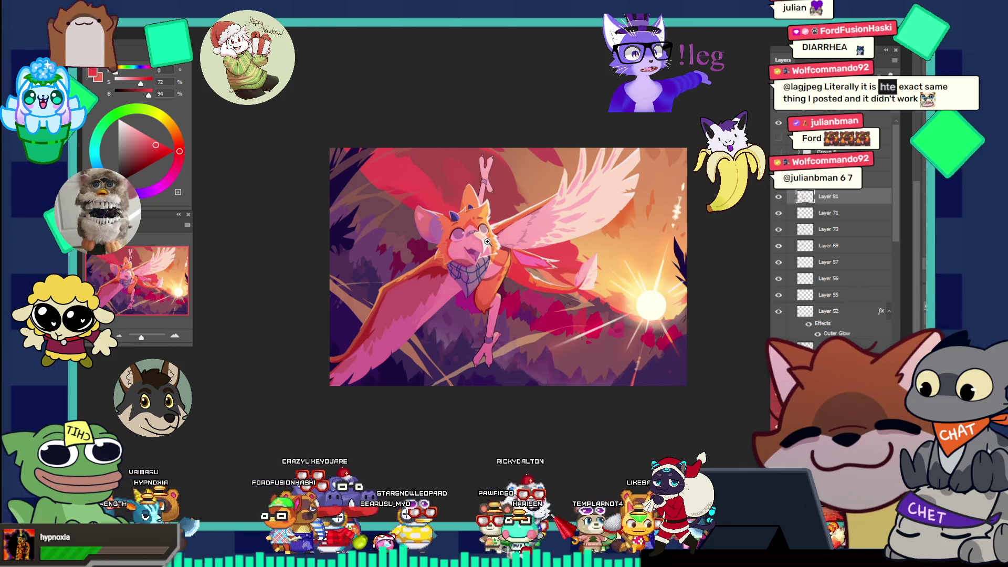
left_click_drag(487, 241, 517, 198)
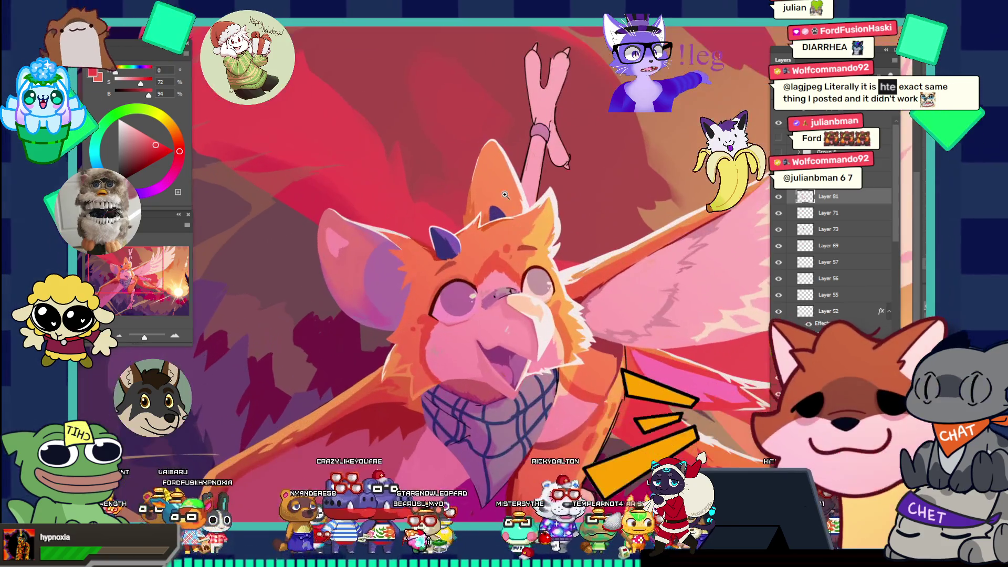
left_click(517, 199)
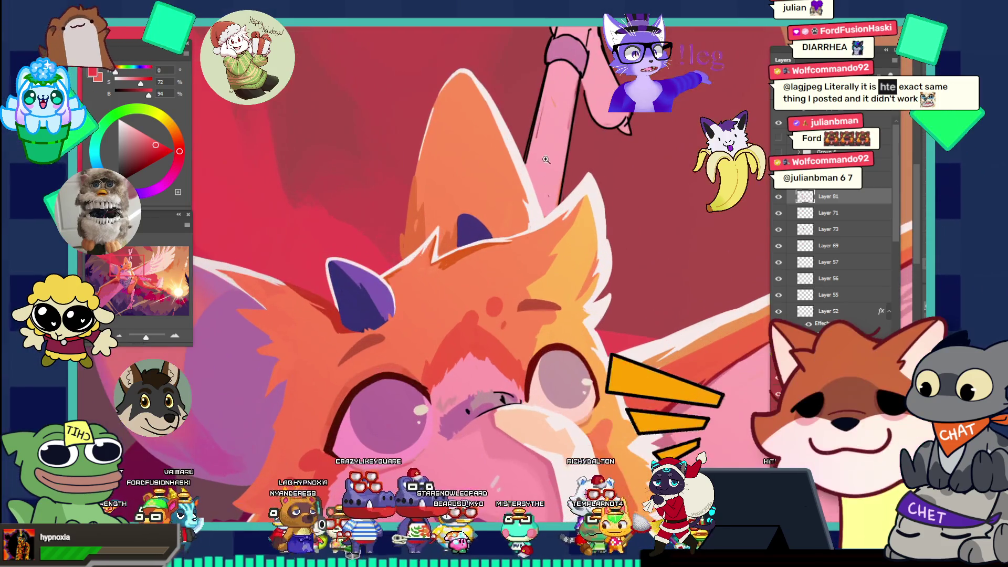
left_click(453, 131)
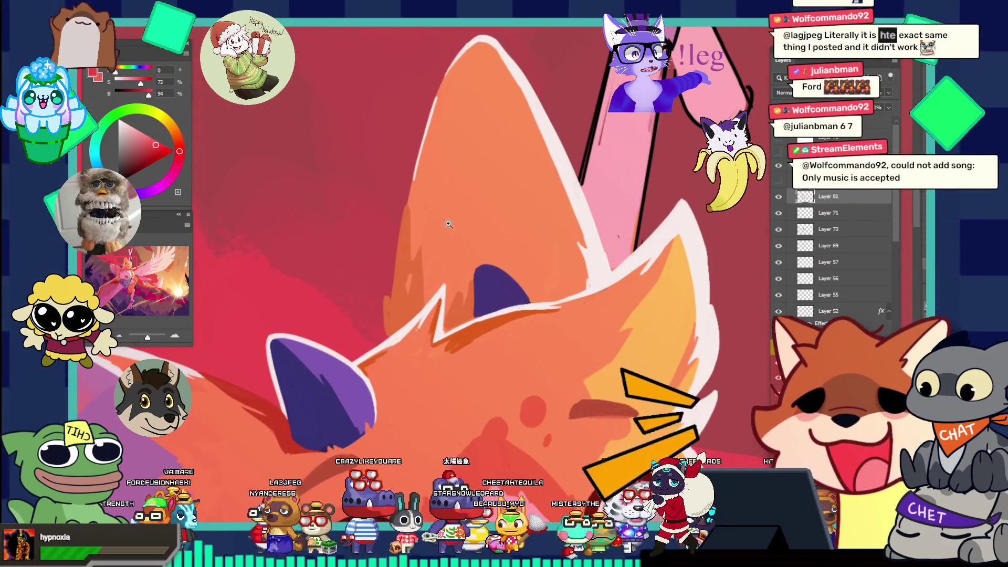
left_click(410, 213, "alt")
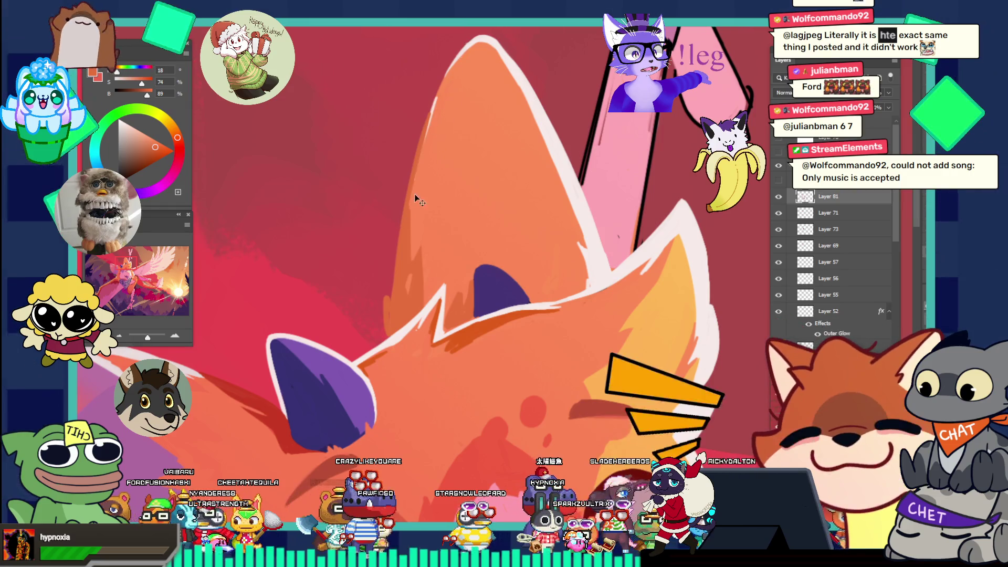
key("v")
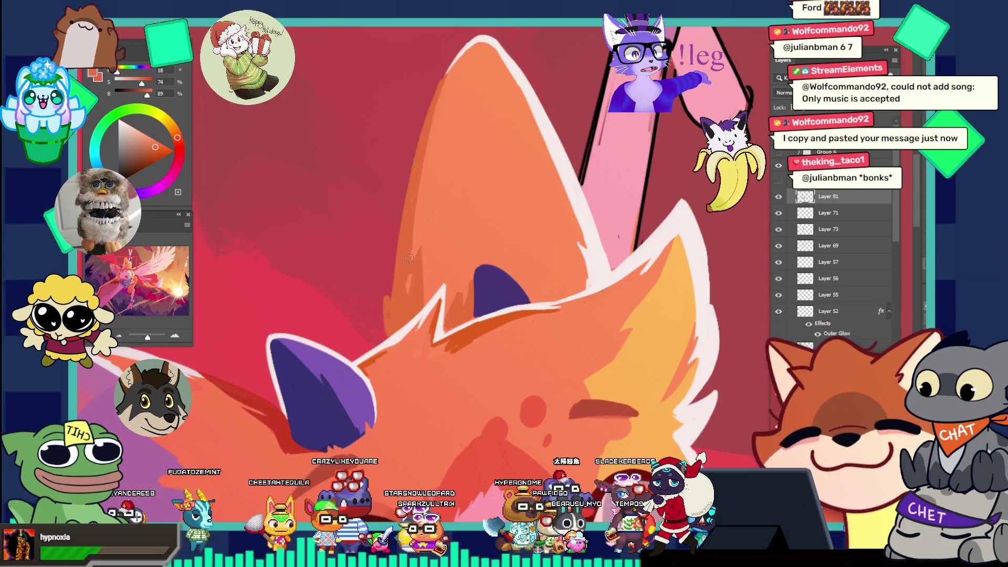
key("ctrl+minus")
key("ctrl+minus")
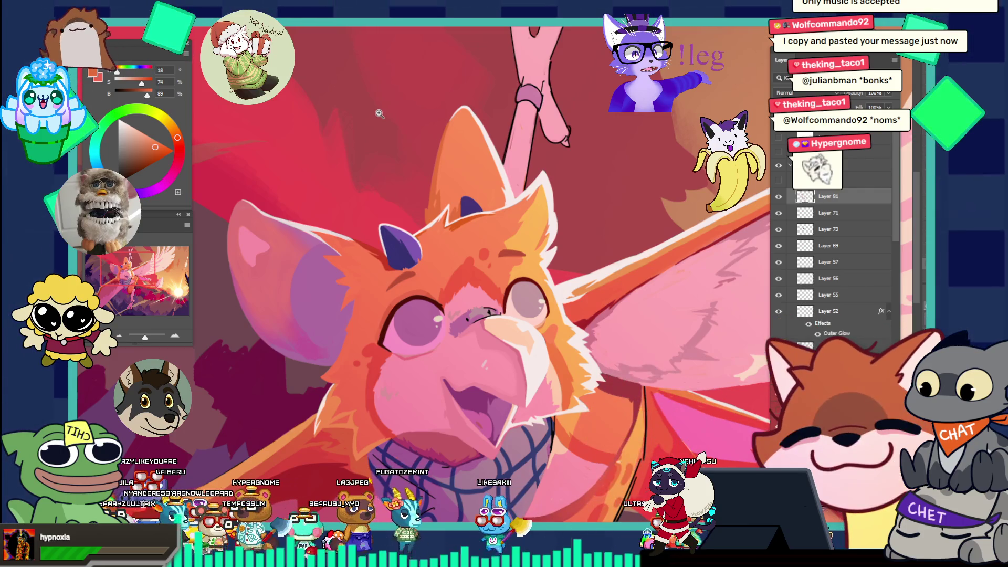
key("ctrl+0")
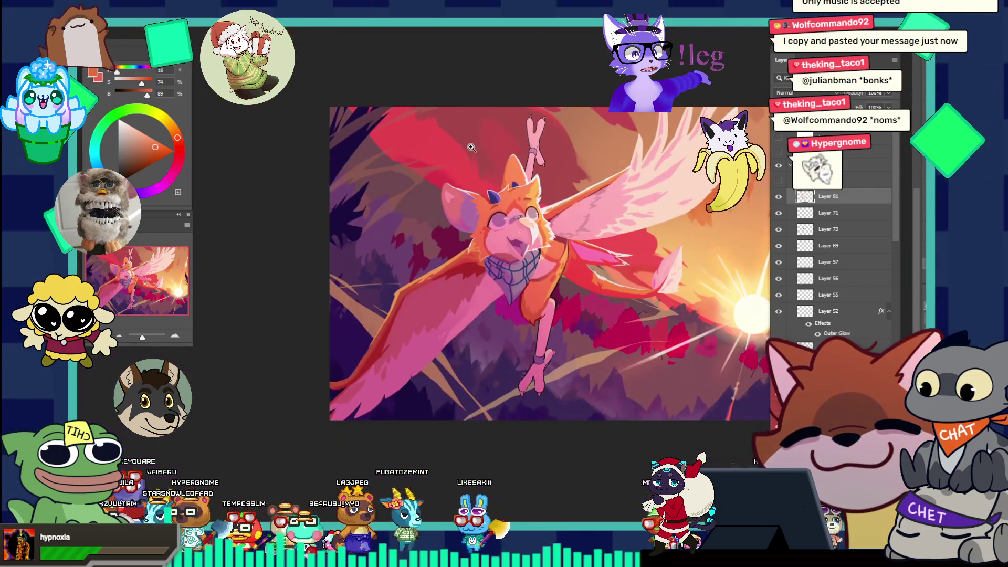
- Zoom in on the face and wing shoulder and sample the dark red there
left_click(489, 254)
left_click(474, 290)
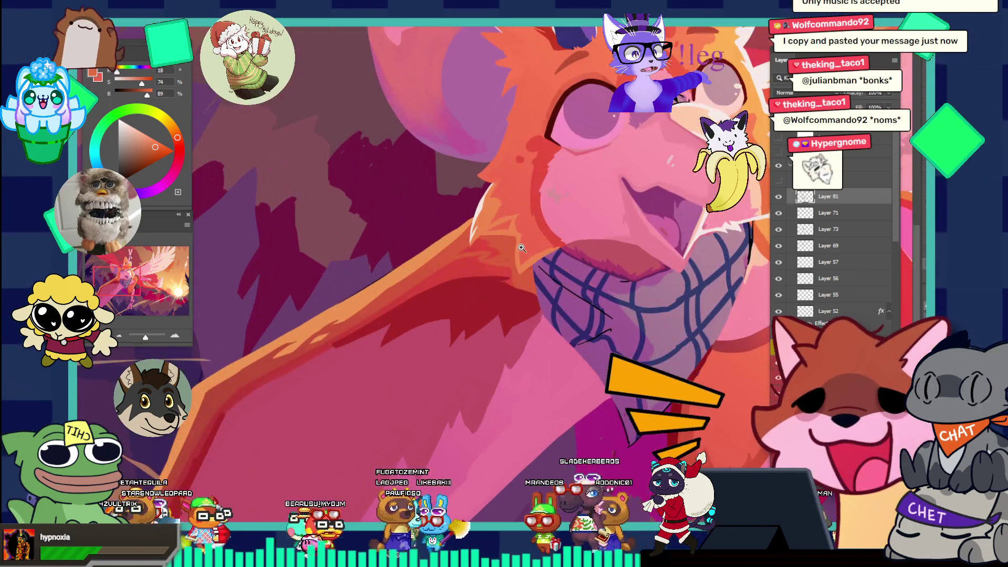
left_click(465, 277, "alt")
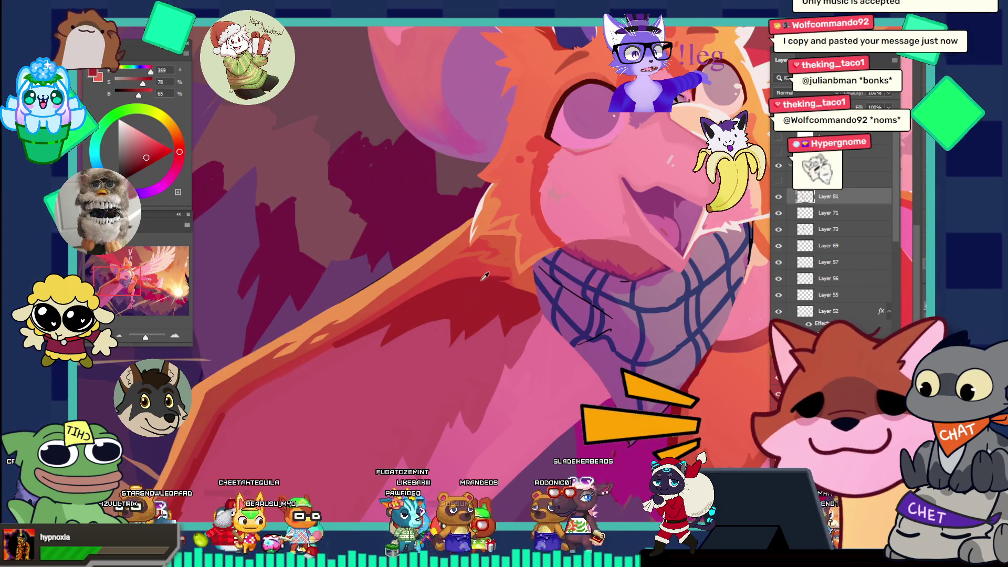
scroll(486, 275, "up", 1)
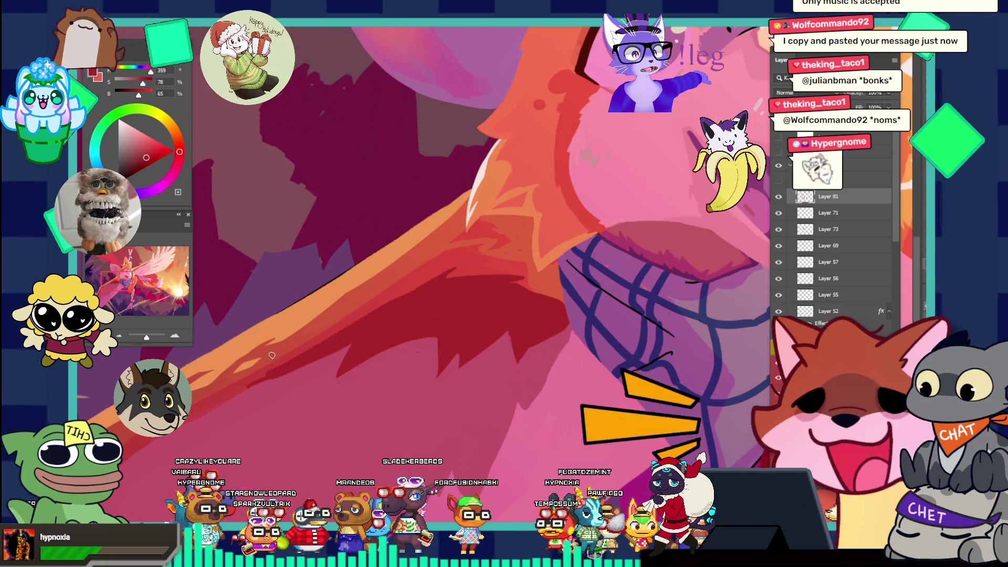
- Sample pink and dark red across the wing, ending on pink-red hue 347, saturation 59, brightness 75
left_click_drag(272, 346, 402, 339)
left_click(402, 339)
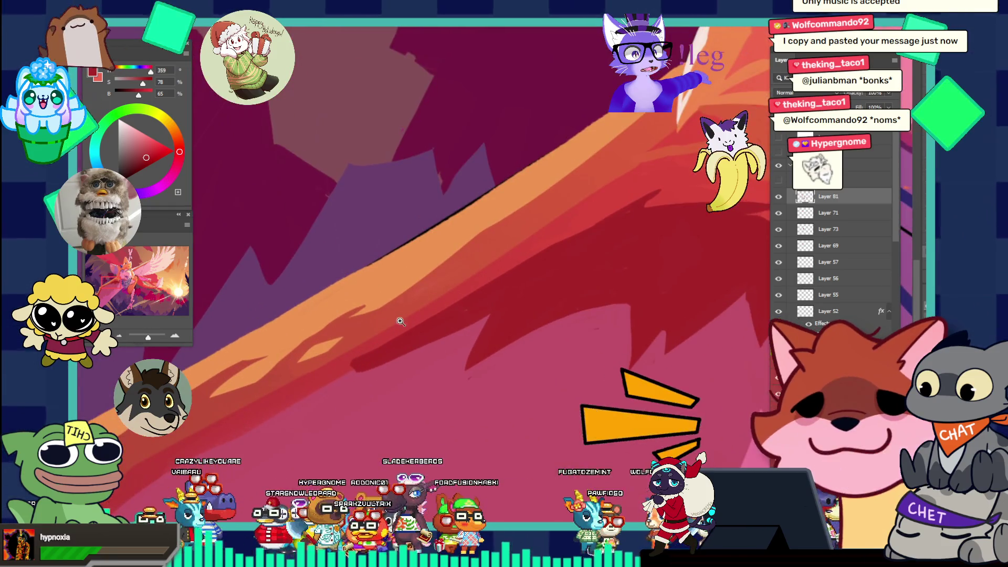
left_click(391, 362, "alt")
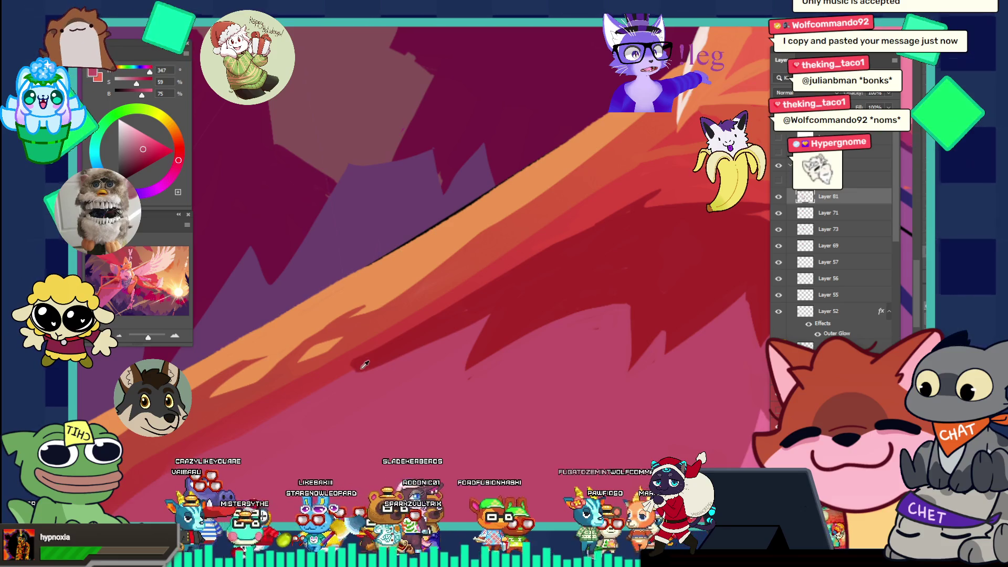
left_click(362, 365, "alt")
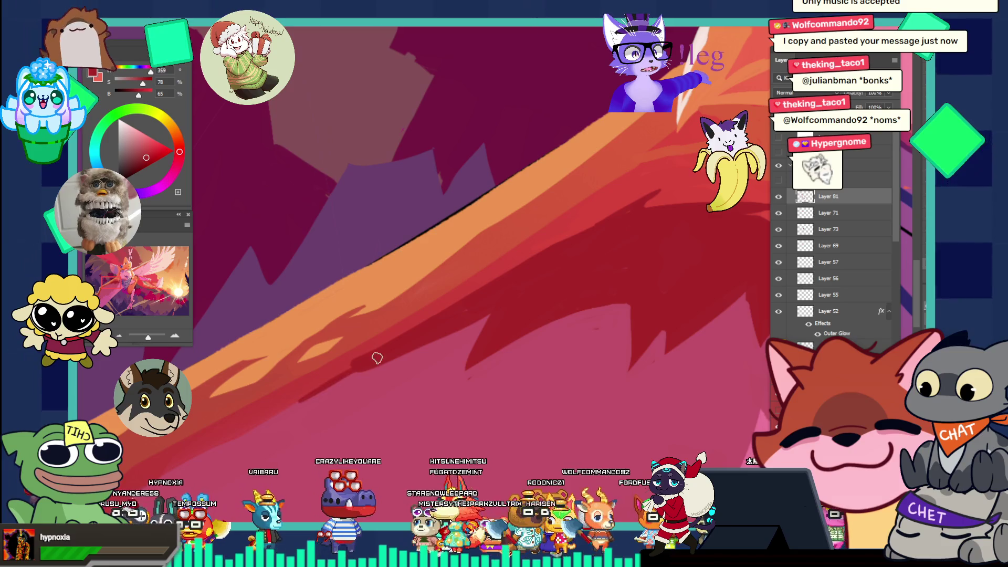
mouse_move(368, 349)
left_mouse_down()
mouse_move(408, 337)
mouse_move(382, 319)
mouse_move(387, 355)
left_mouse_up()
left_click(360, 368, "alt")
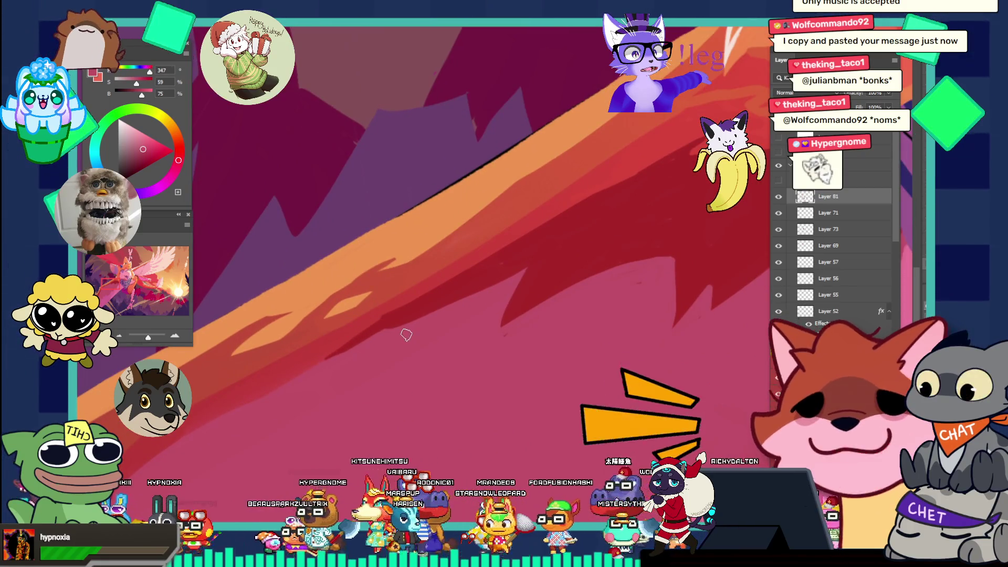
scroll(449, 288, "down", 3)
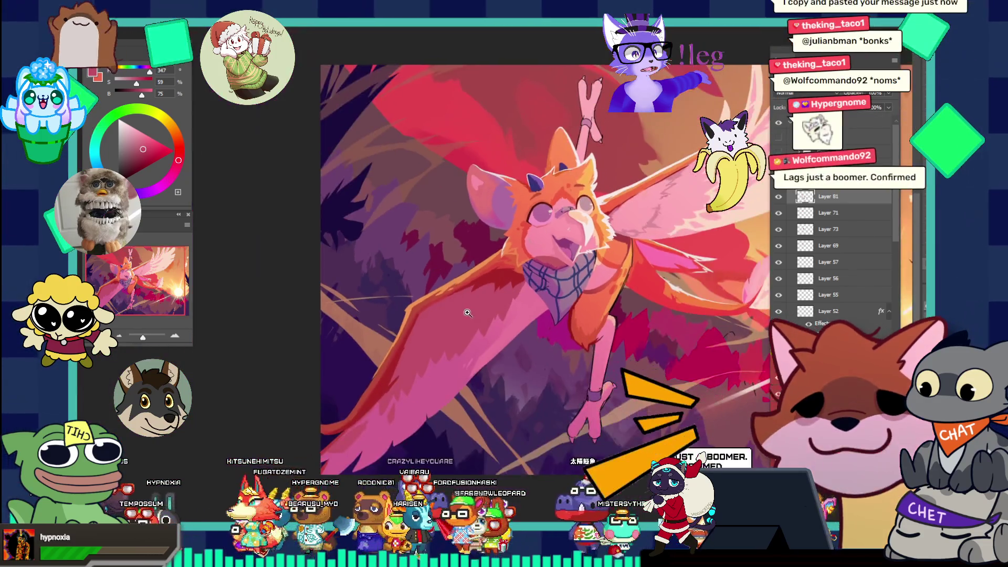
- Zoom into the wing edge below the scarf and sample its red-pink tones
scroll(468, 313, "up", 4)
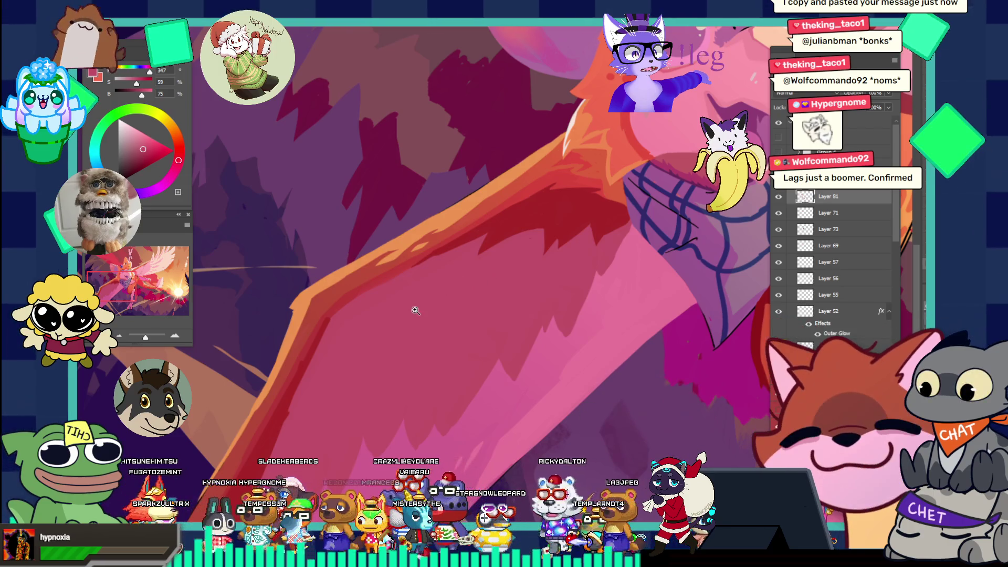
left_click_drag(333, 326, 360, 333)
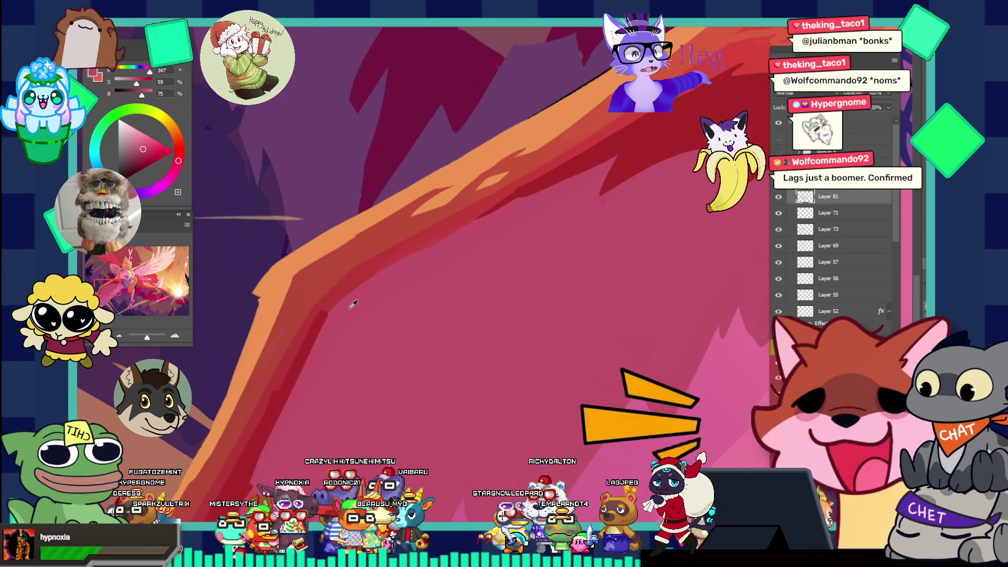
left_click(330, 326, "alt")
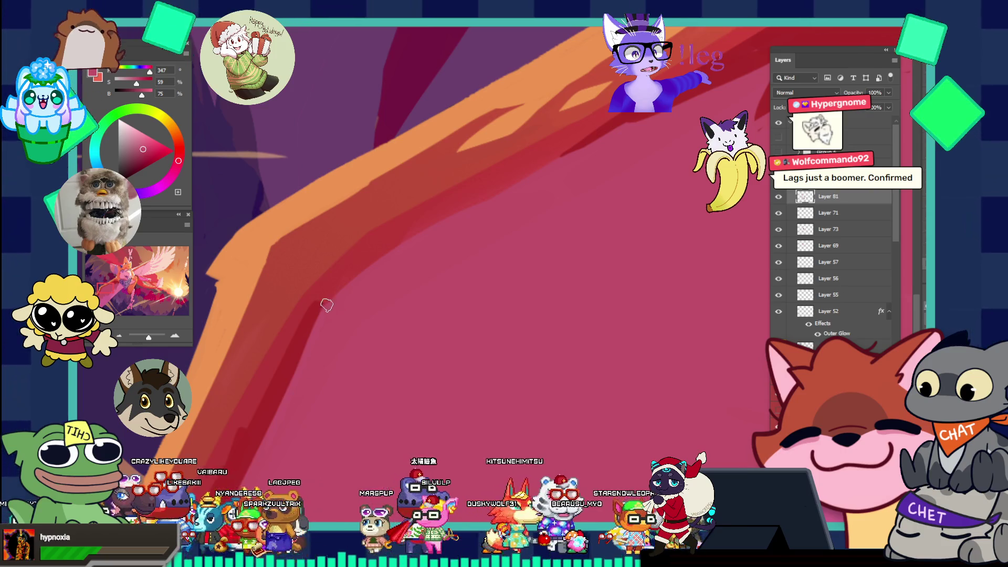
left_click(339, 286, "alt")
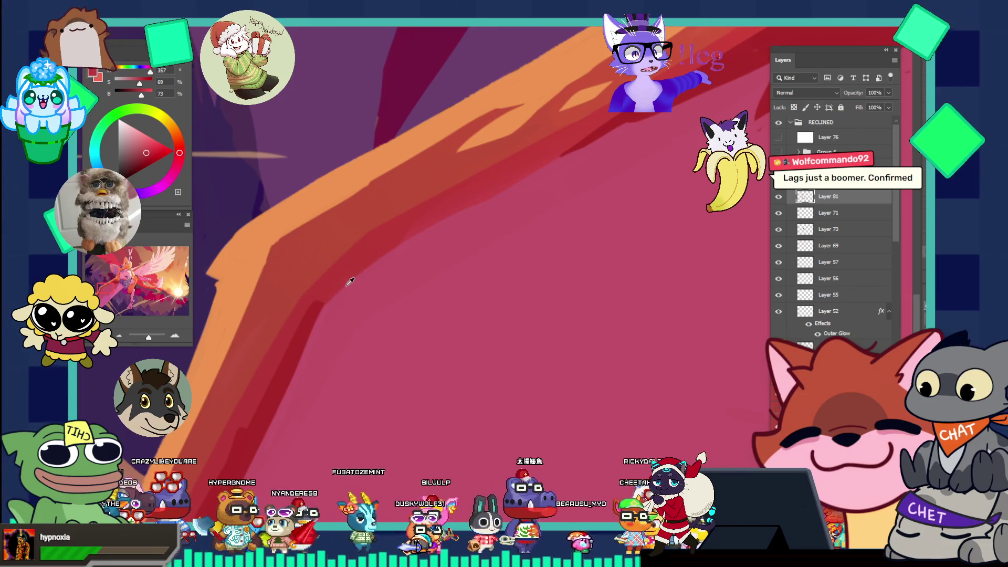
left_click(338, 282, "alt")
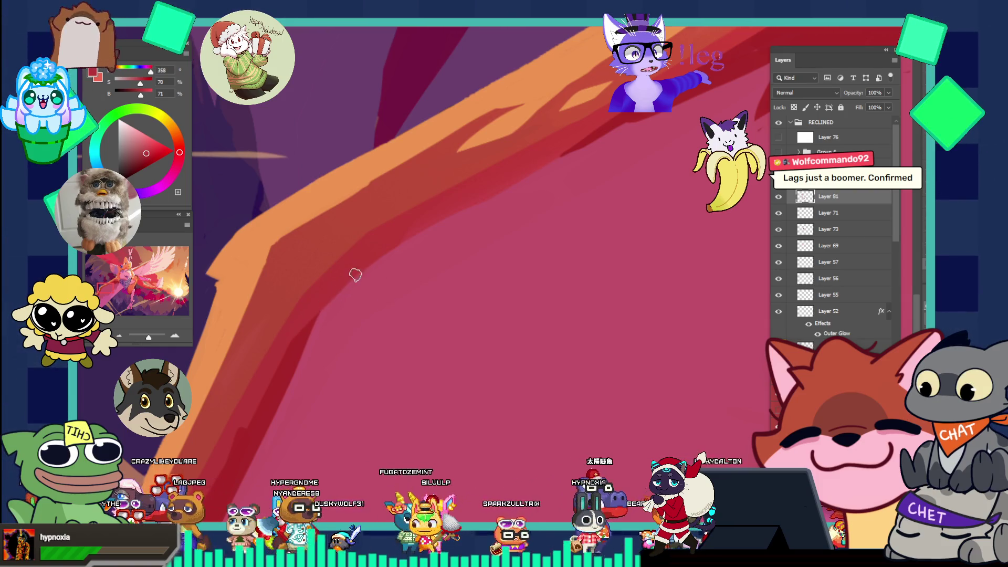
- Reframe the view on the arm and bandana and sample a pink from the wing
left_click(372, 247, "alt")
left_click(362, 250, "alt")
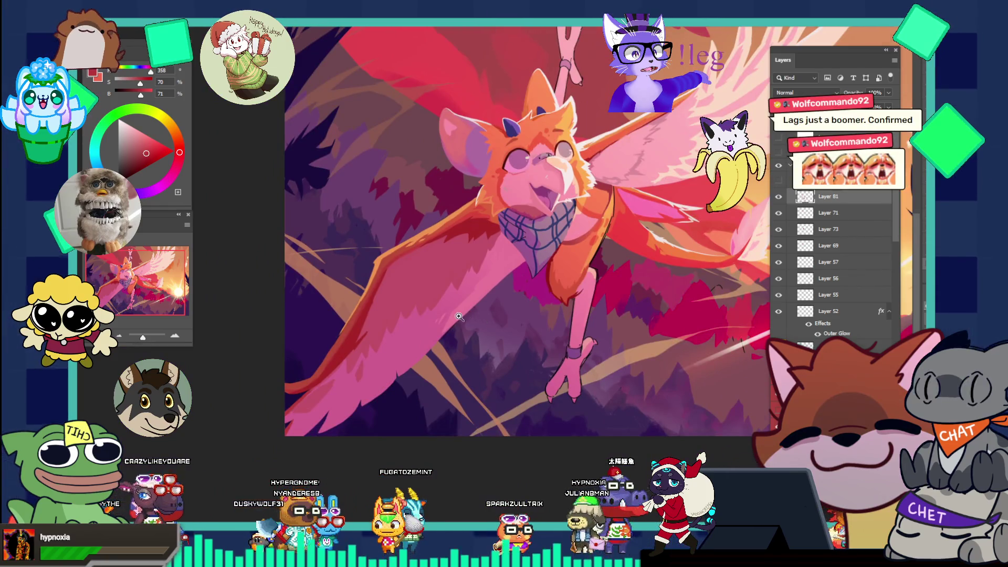
left_click(416, 300, "alt")
left_click(545, 270)
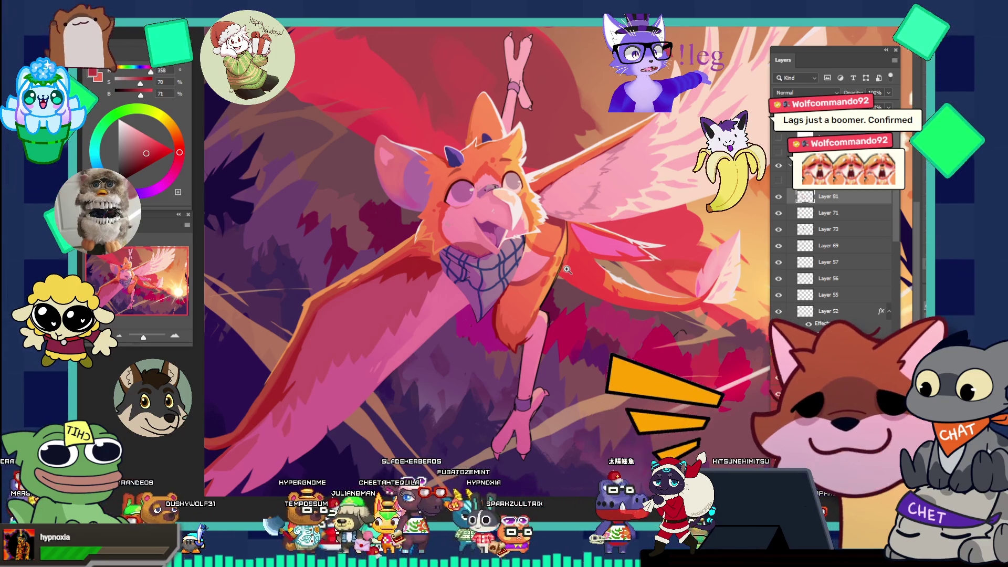
left_click(468, 280)
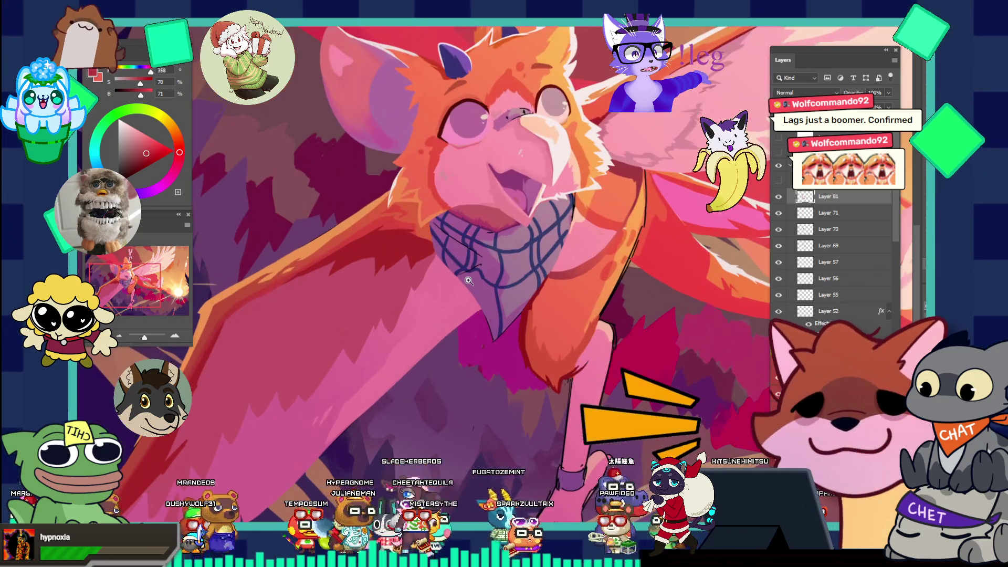
key("ctrl+0")
left_click(418, 333)
left_click(414, 329)
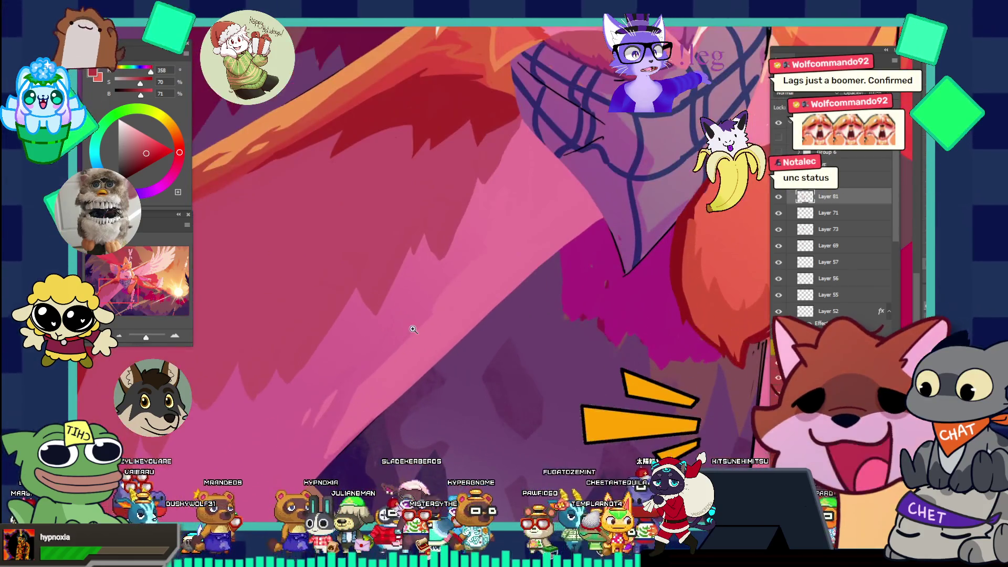
key("i")
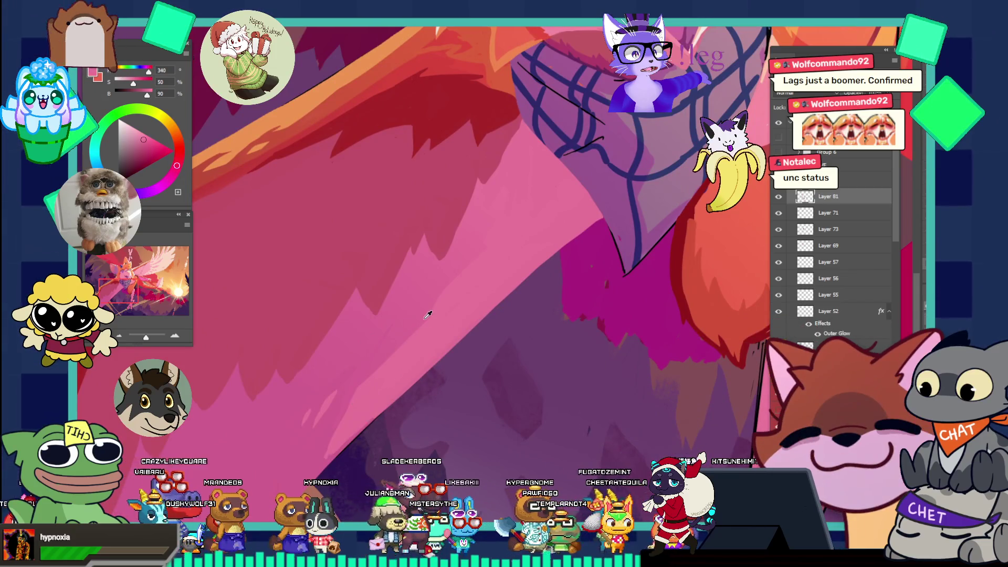
left_click_drag(333, 440, 373, 436)
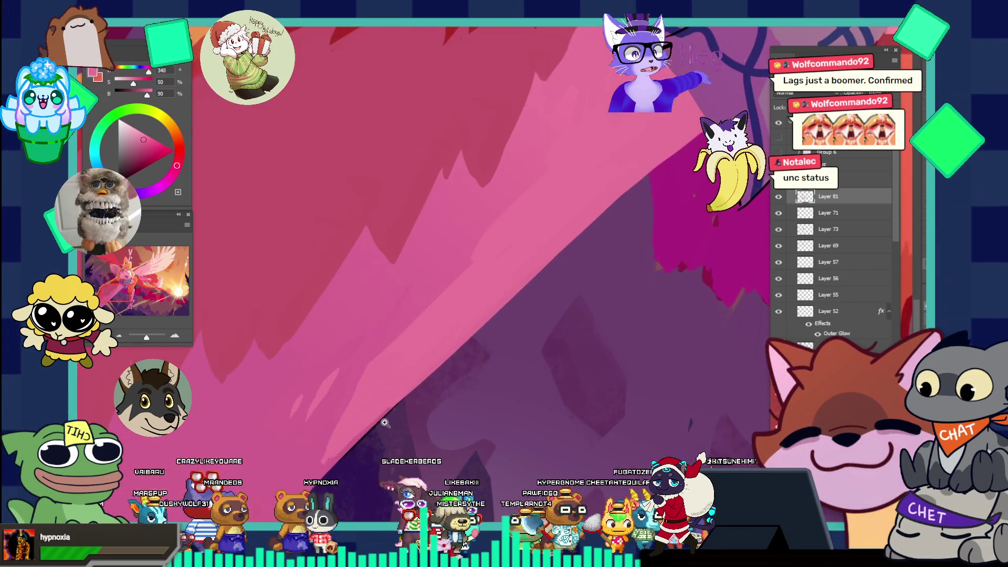
left_click(339, 390)
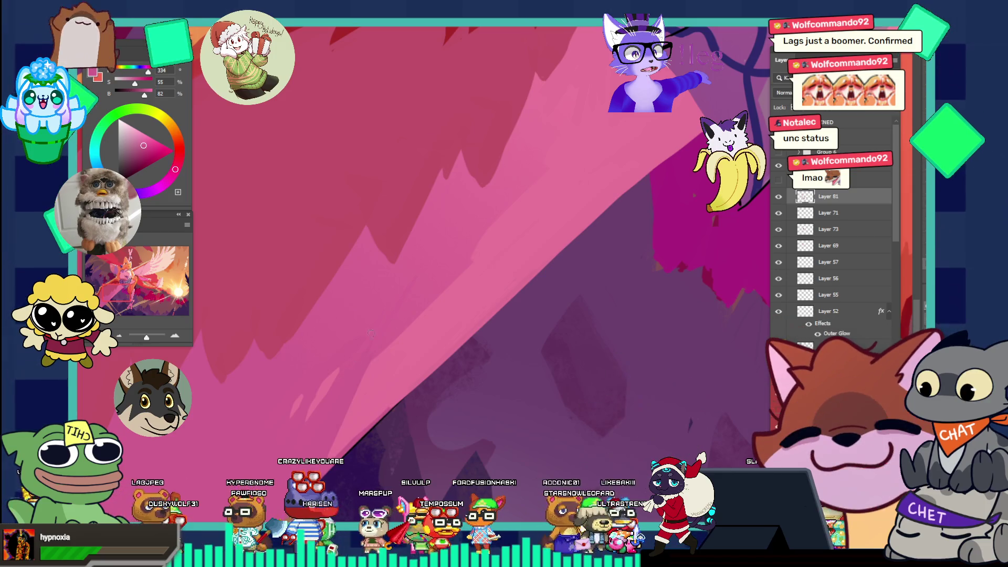
- Sample a lighter mid pink (hue 336, saturation 54, brightness 85) from the wing edge, then fit the artwork
left_click_drag(407, 318, 336, 256)
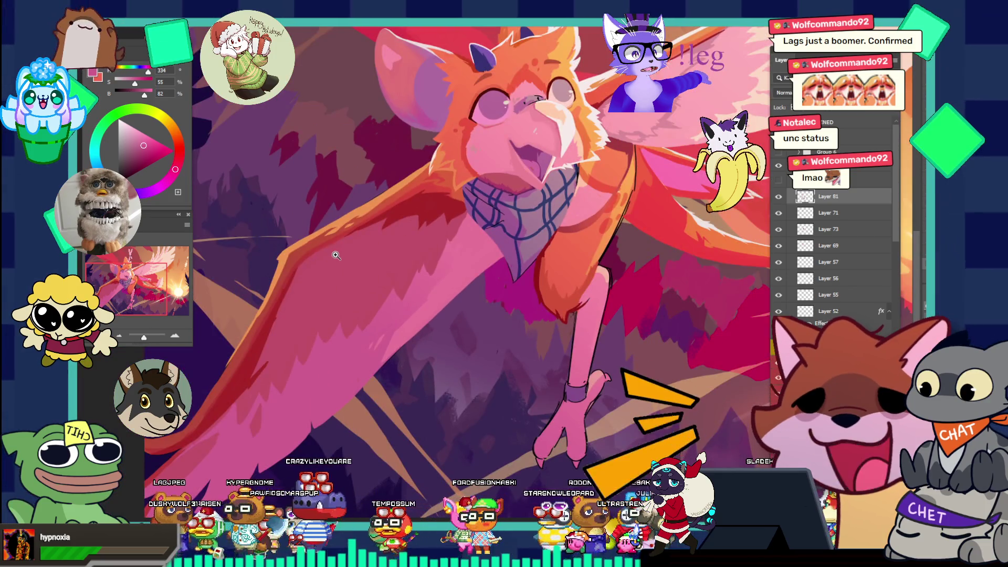
left_click_drag(410, 331, 453, 296)
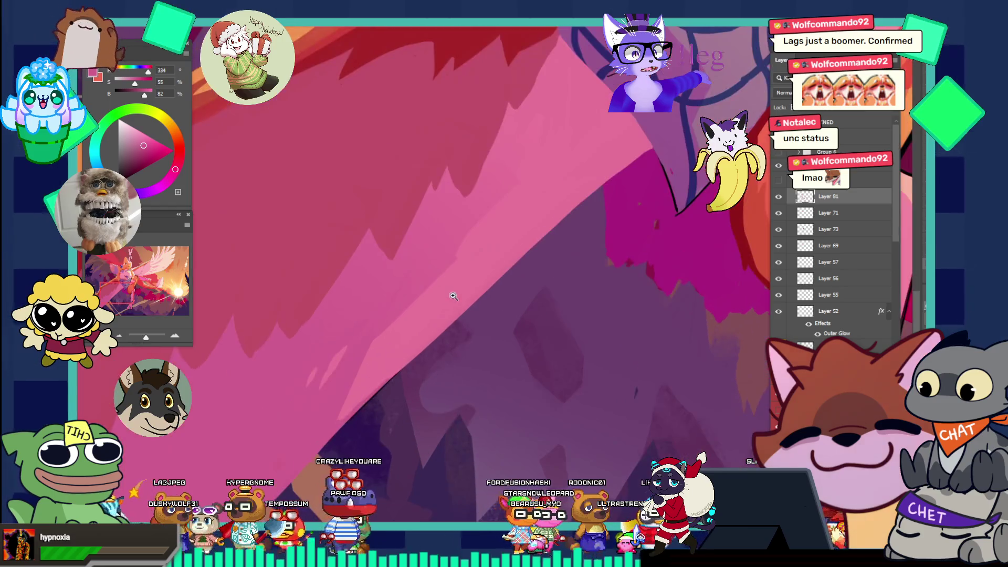
left_click(417, 256, "alt")
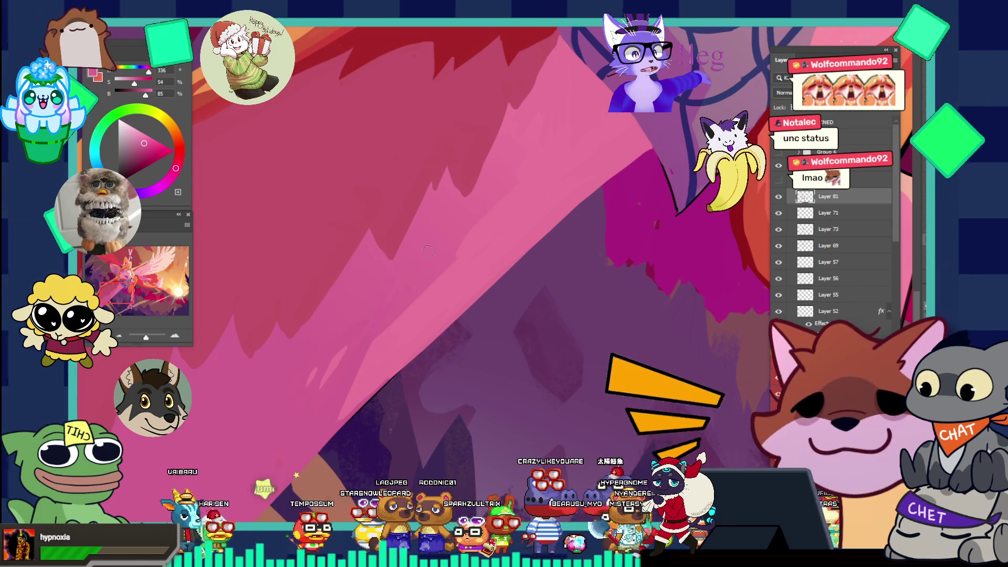
left_click(429, 149, "ctrl+alt")
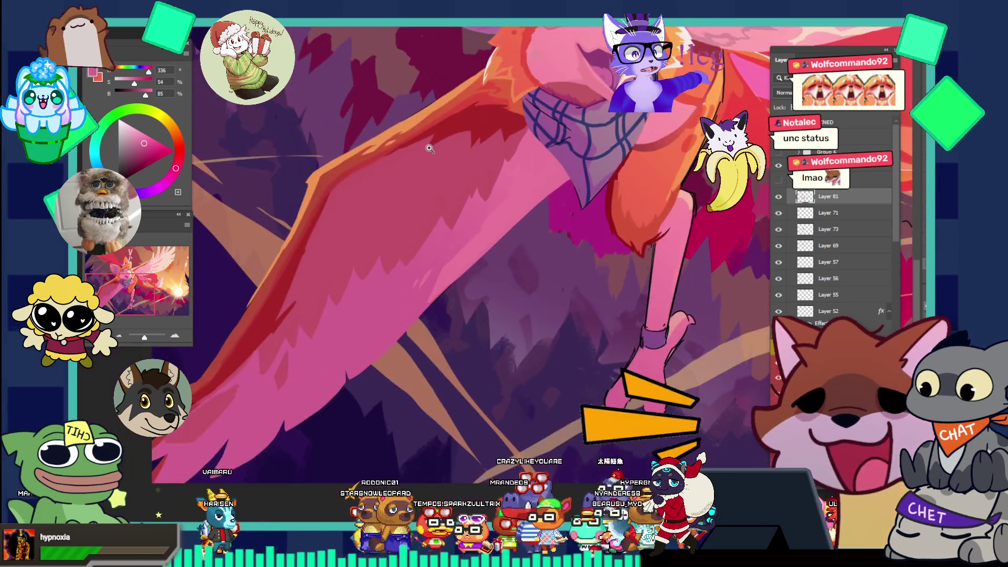
left_click(429, 239, "alt")
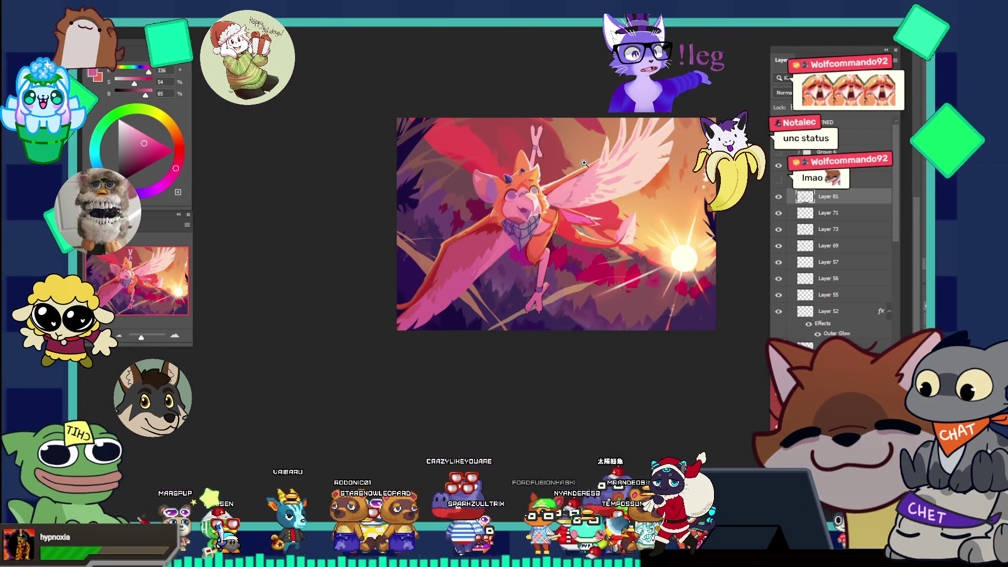
- Zoom far into the wing and sample the light pink, then the orange along its edge
left_click_drag(583, 163, 682, 239)
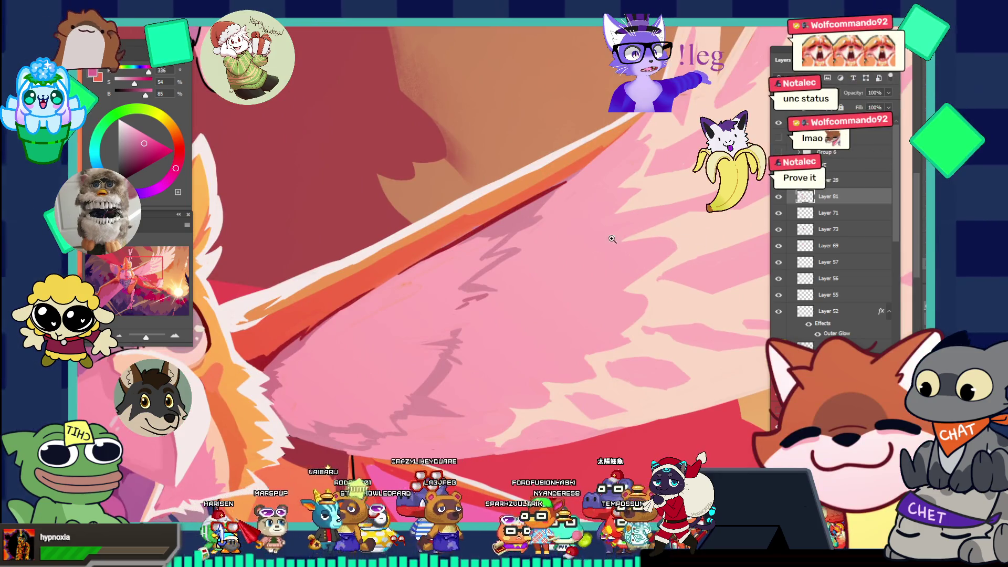
left_click(453, 269)
key("b")
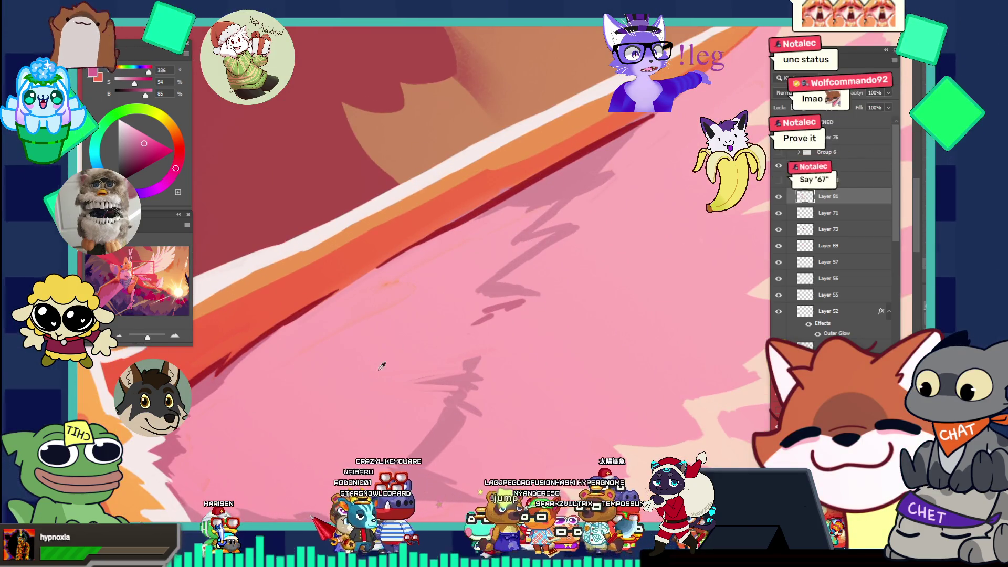
left_click(397, 336, "alt")
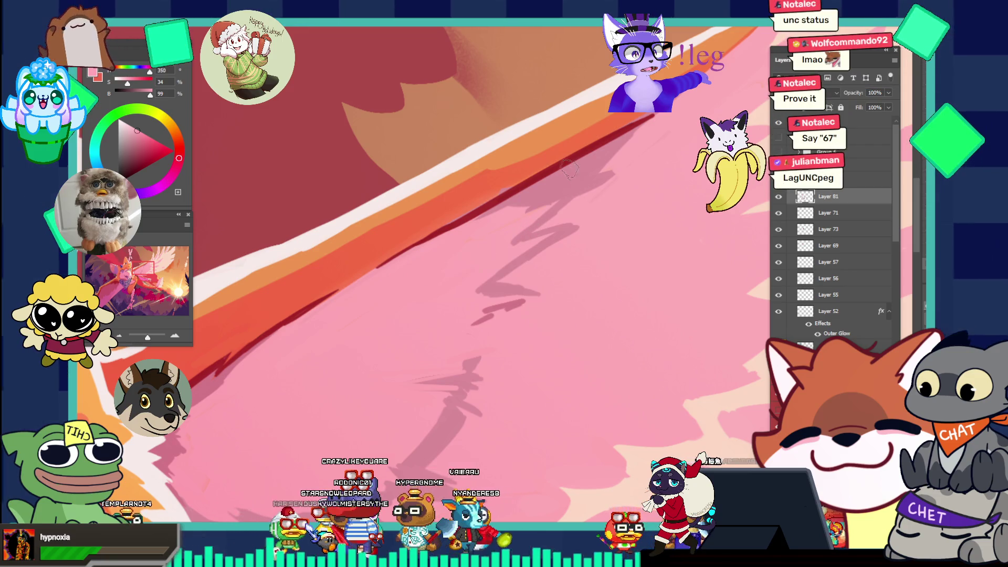
left_click(463, 203, "alt")
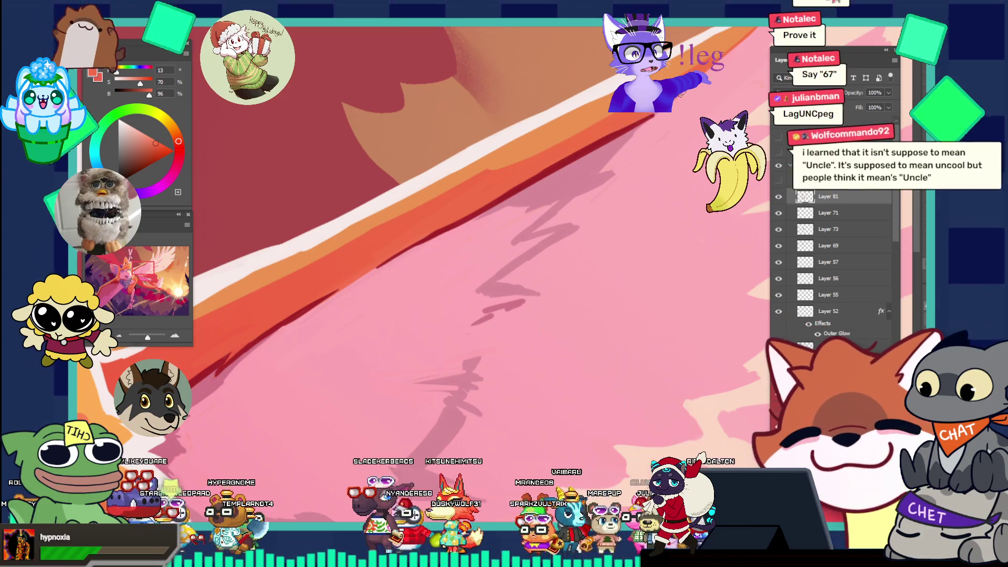
- Set the paint colour to the wing's pale pink (hue 351, saturation 32, brightness 99)
key("ctrl+minus")
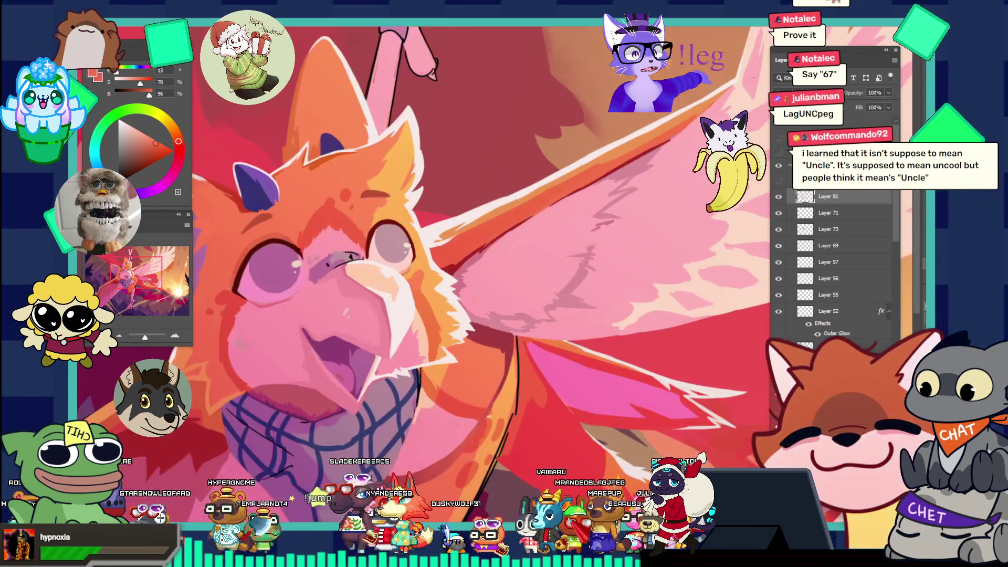
key("ctrl+plus")
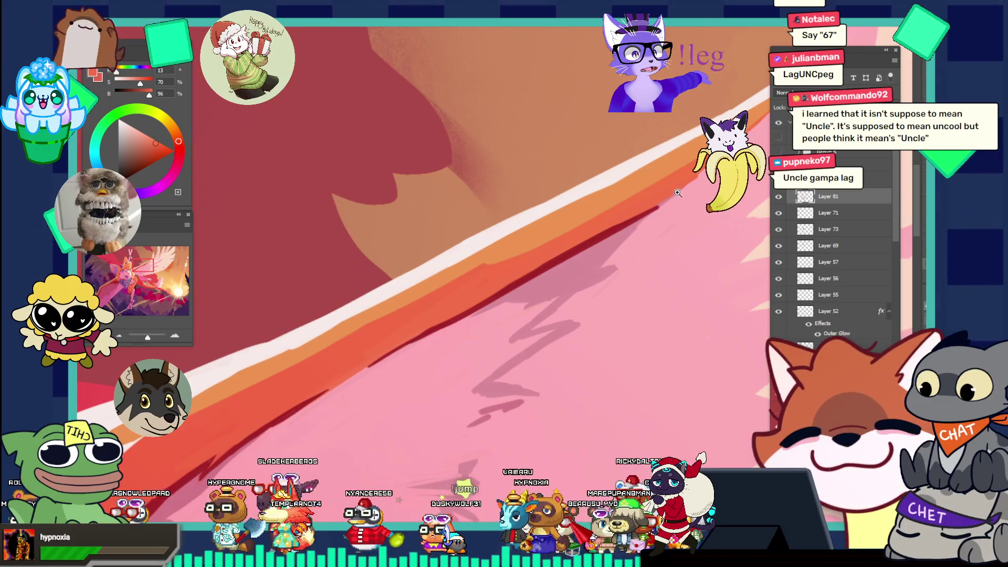
left_click(670, 208, "alt")
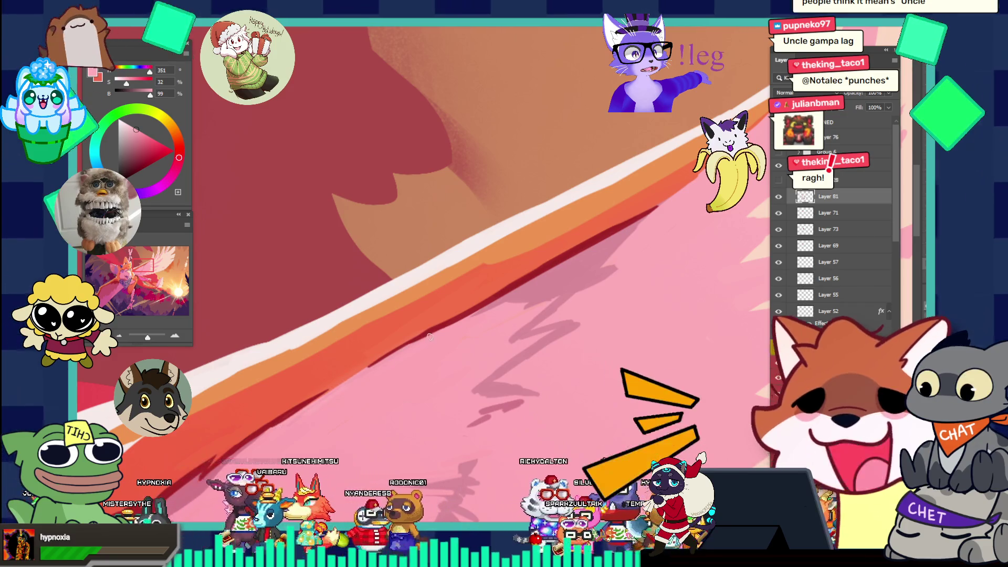
key("ctrl+minus")
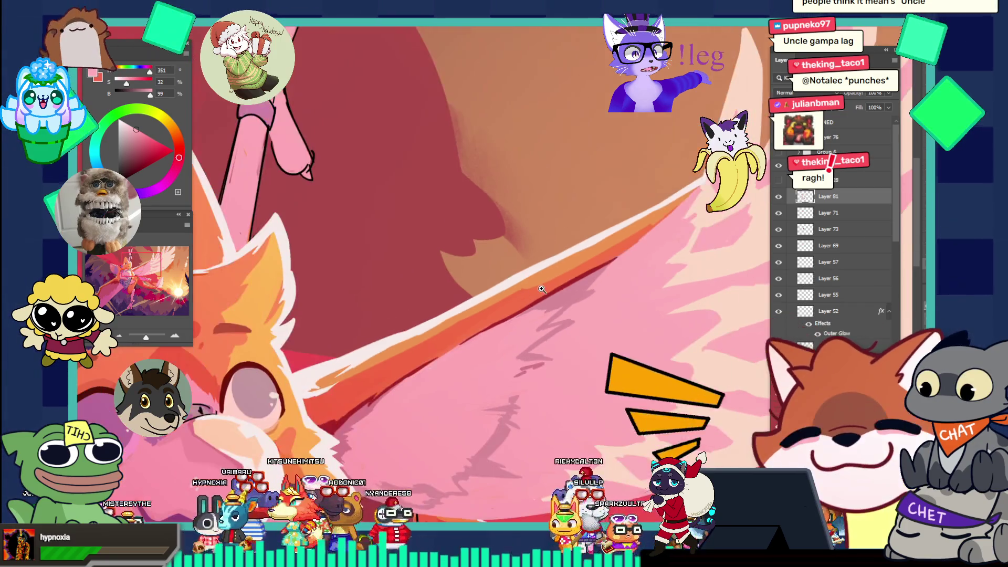
key("ctrl+minus")
scroll(550, 272, "down", 3)
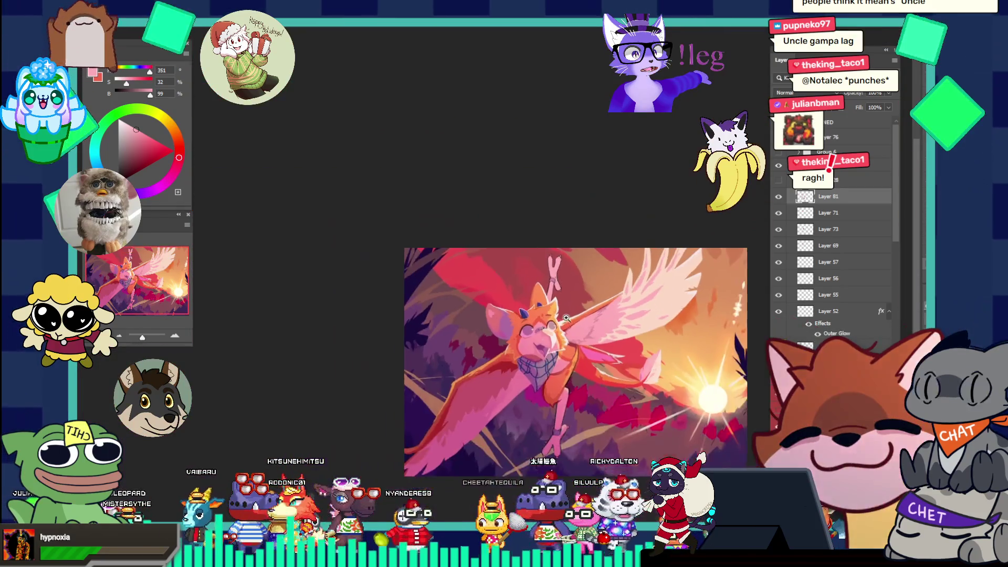
scroll(586, 363, "up", 1)
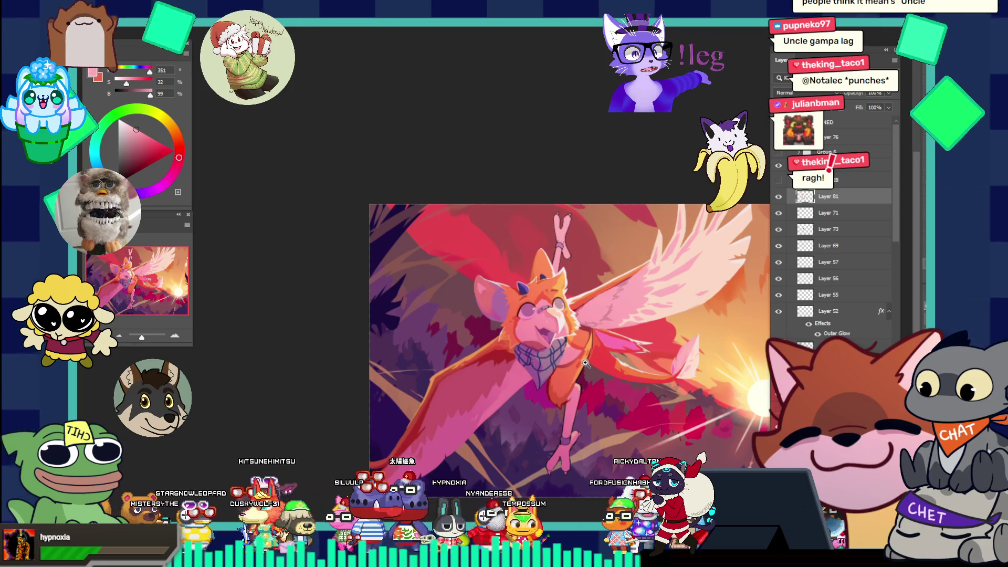
left_click(567, 240)
left_click(511, 207, "alt")
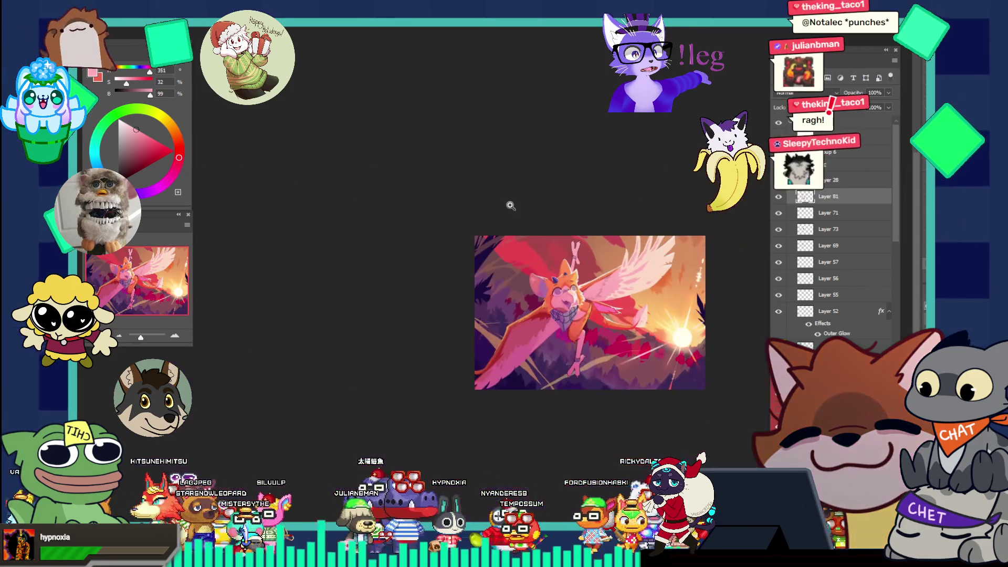
left_click(632, 329)
left_click(591, 308)
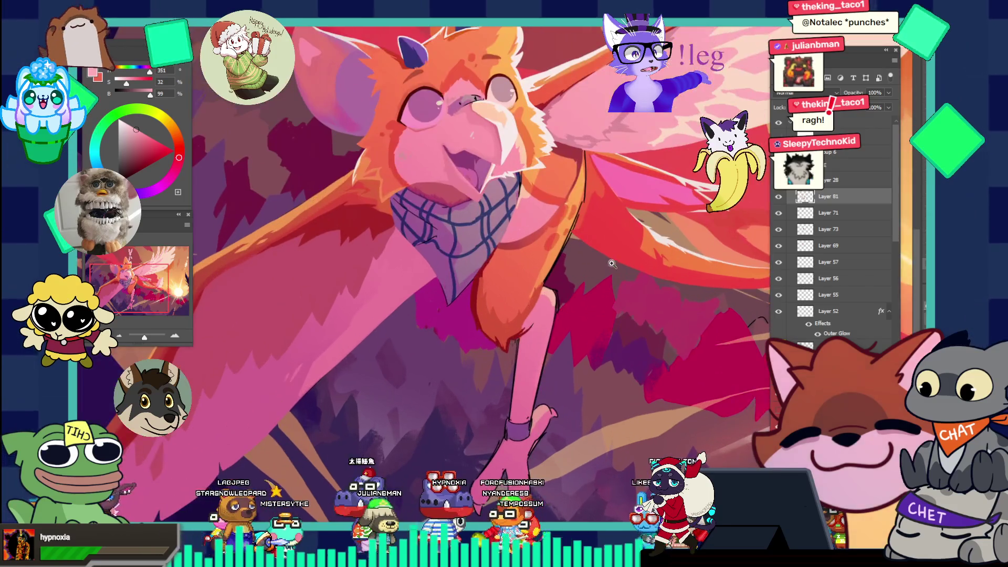
left_click(595, 297, "alt")
left_click(528, 245, "alt")
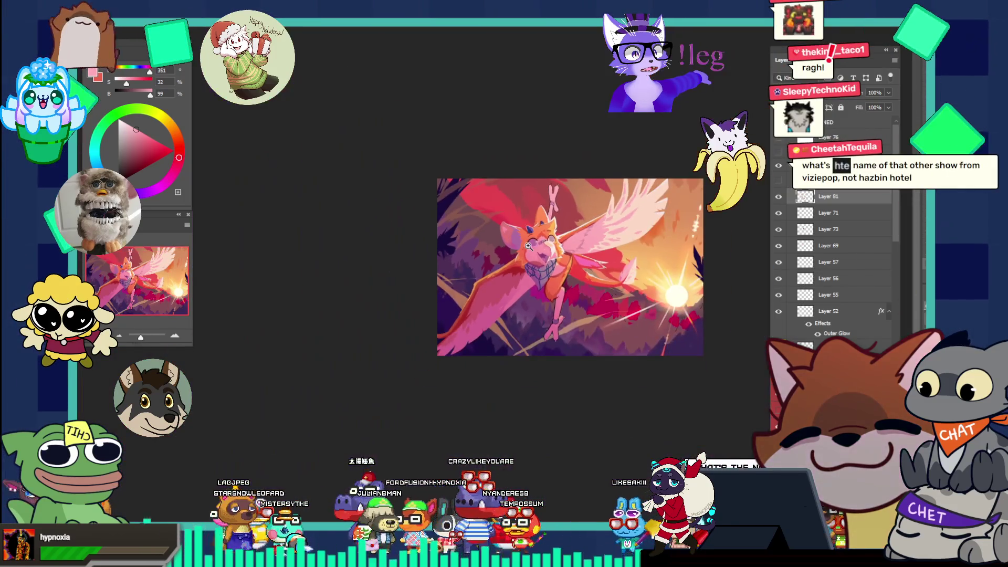
mouse_move(649, 295)
left_mouse_down()
mouse_move(673, 281)
mouse_move(705, 293)
left_mouse_up()
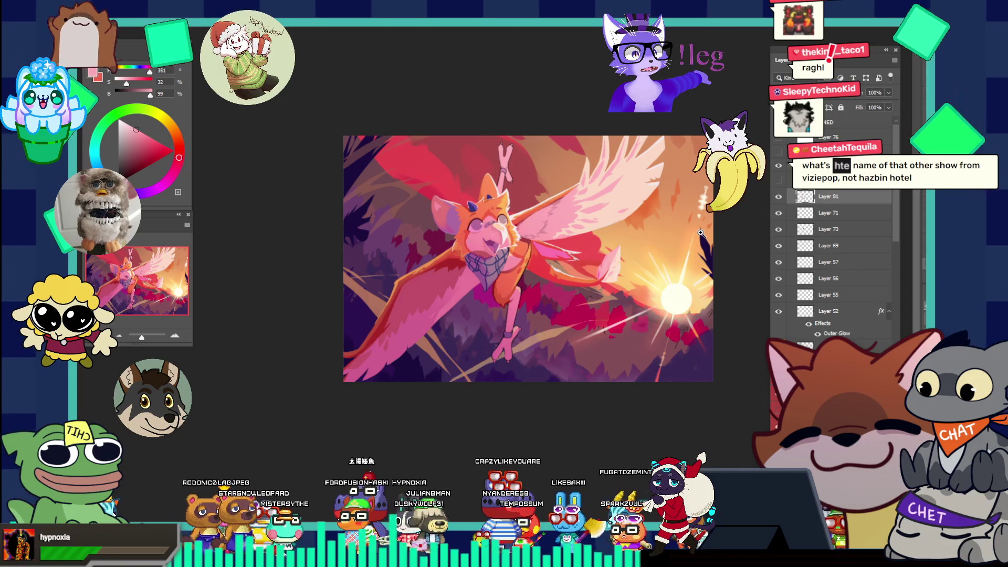
mouse_move(629, 334)
left_mouse_down()
mouse_move(646, 345)
mouse_move(635, 304)
left_mouse_up()
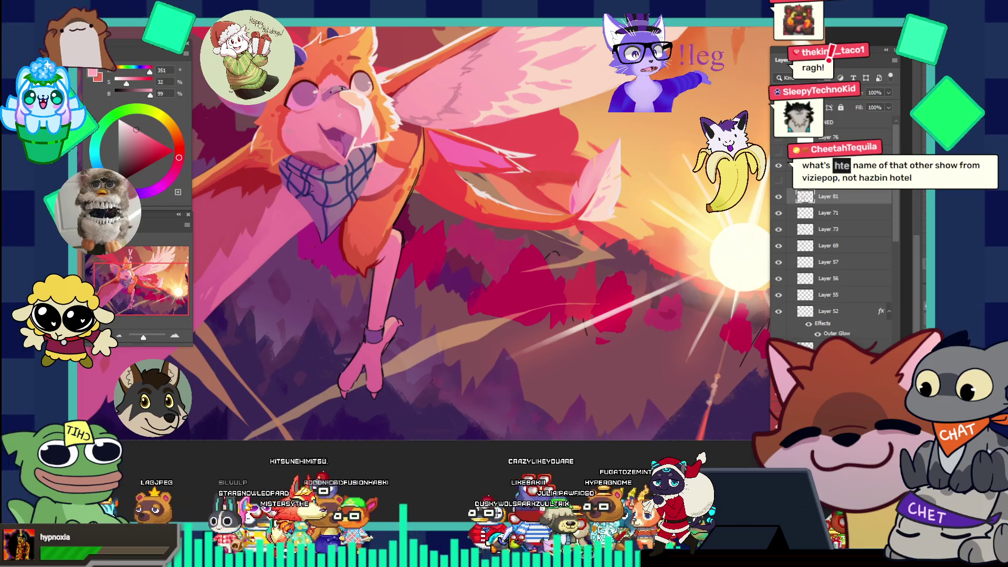
left_click(313, 293, "ctrl")
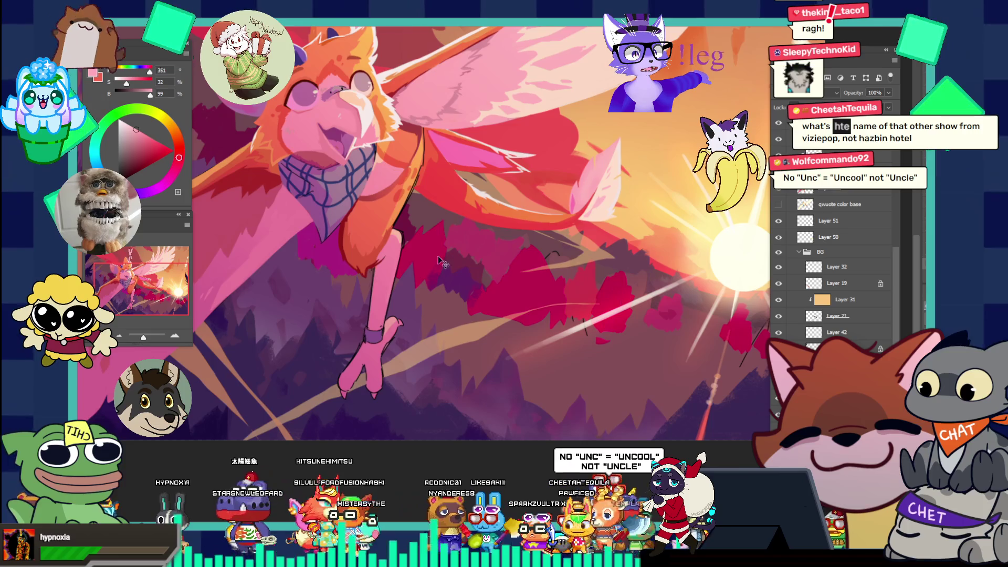
- Sample the deep magenta (hue 319, saturation 81, brightness 67) of the trees behind the leg
scroll(331, 257, "up", 3)
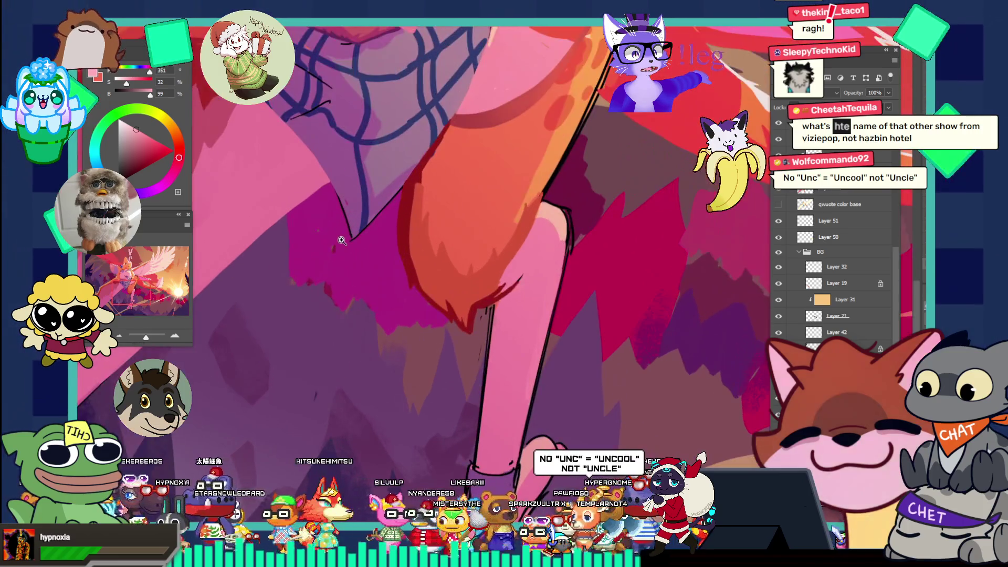
left_click(377, 301, "alt")
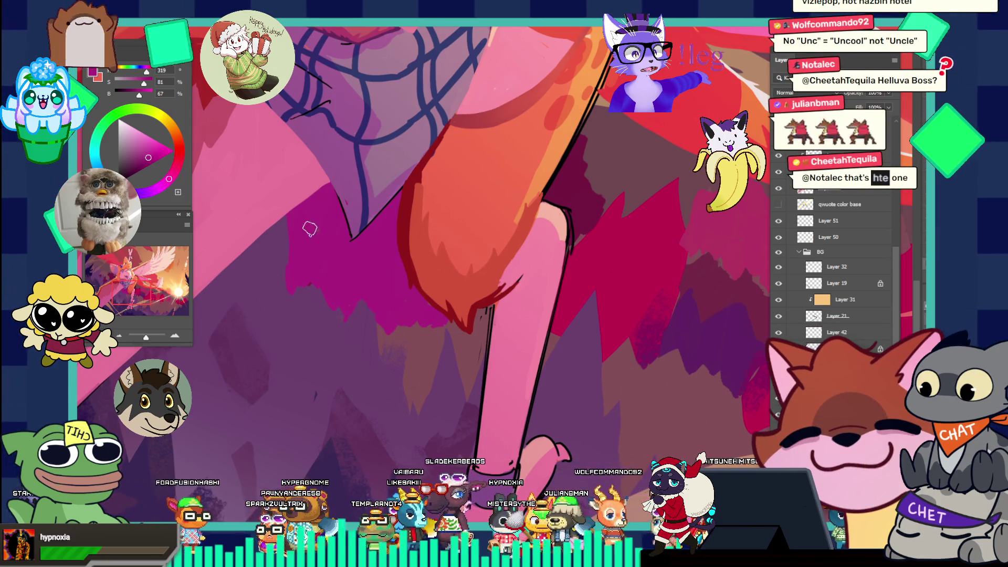
key("ctrl+0")
key("ctrl+minus")
key("ctrl+minus")
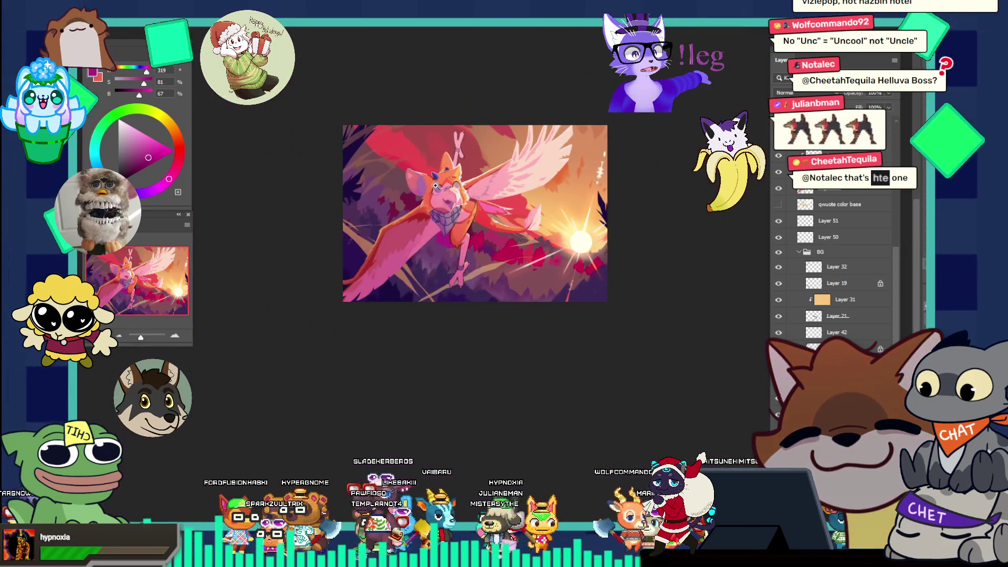
- Zoom in to a close-up of the red bushes and light streak
left_click(499, 235)
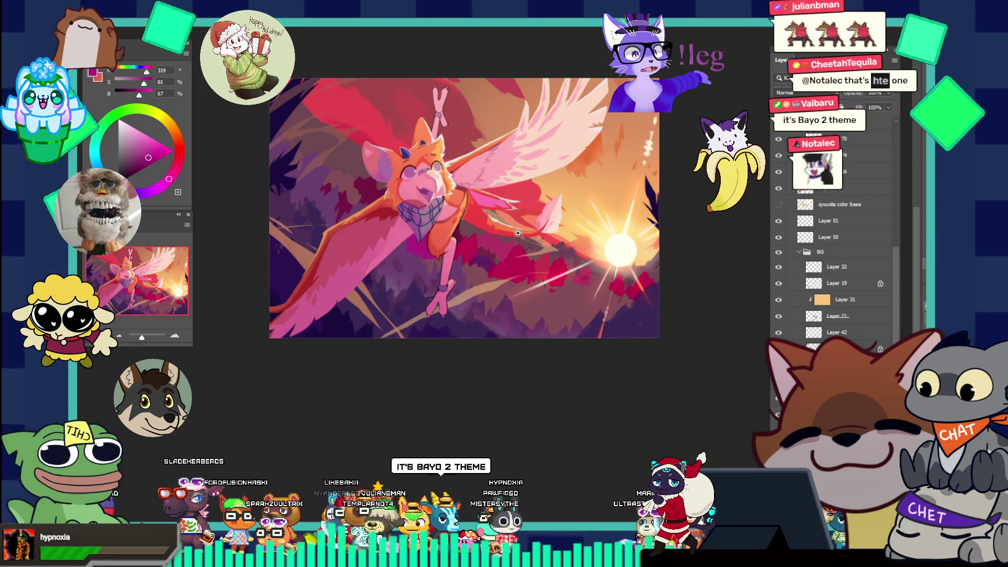
left_click(581, 294)
left_click(525, 288)
left_click(528, 273)
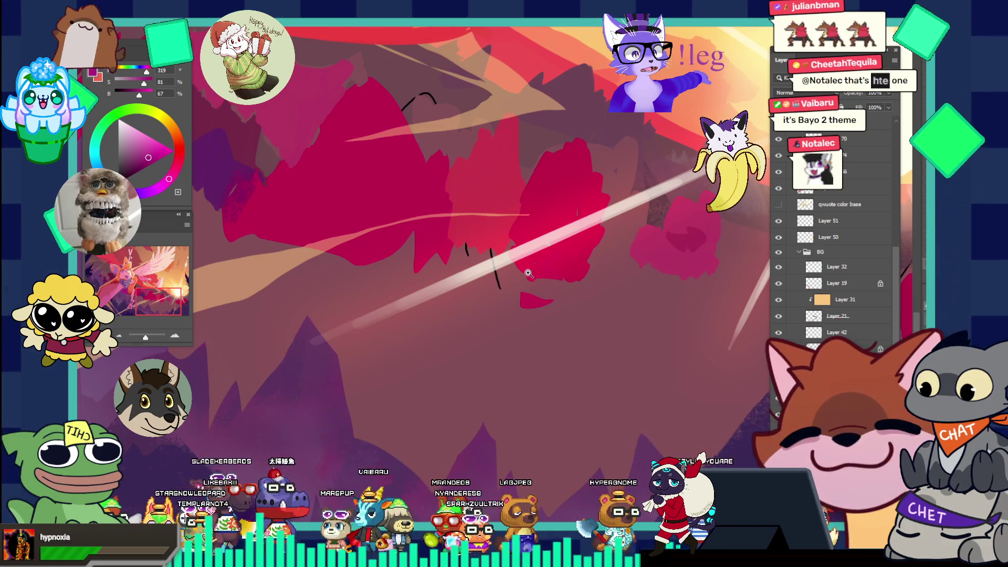
- Sample the dull bush red and paint a short dark stroke among the red bushes
mouse_move(529, 273)
left_mouse_down()
mouse_move(472, 268)
mouse_move(537, 256)
left_mouse_up()
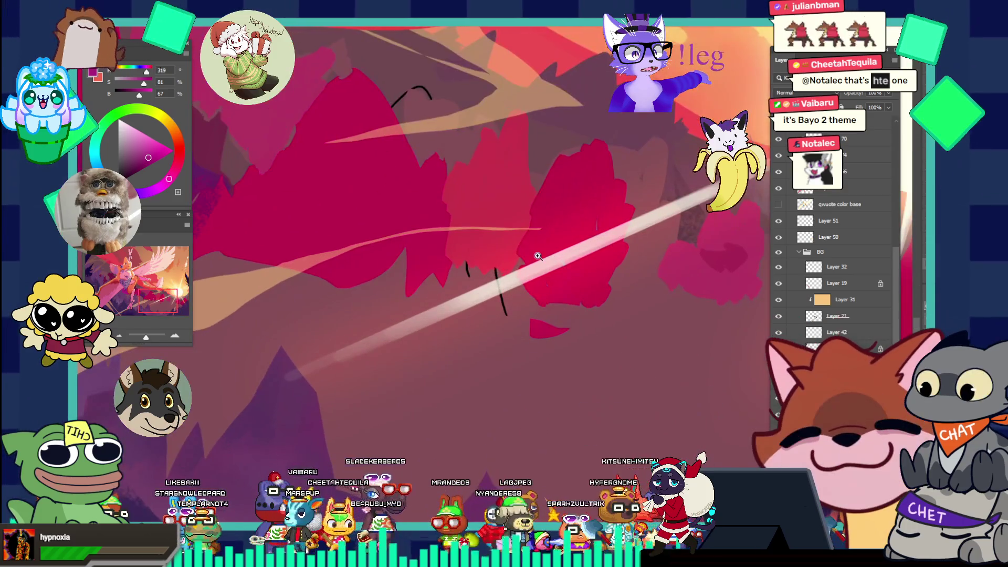
key("b")
left_click(506, 317, "alt")
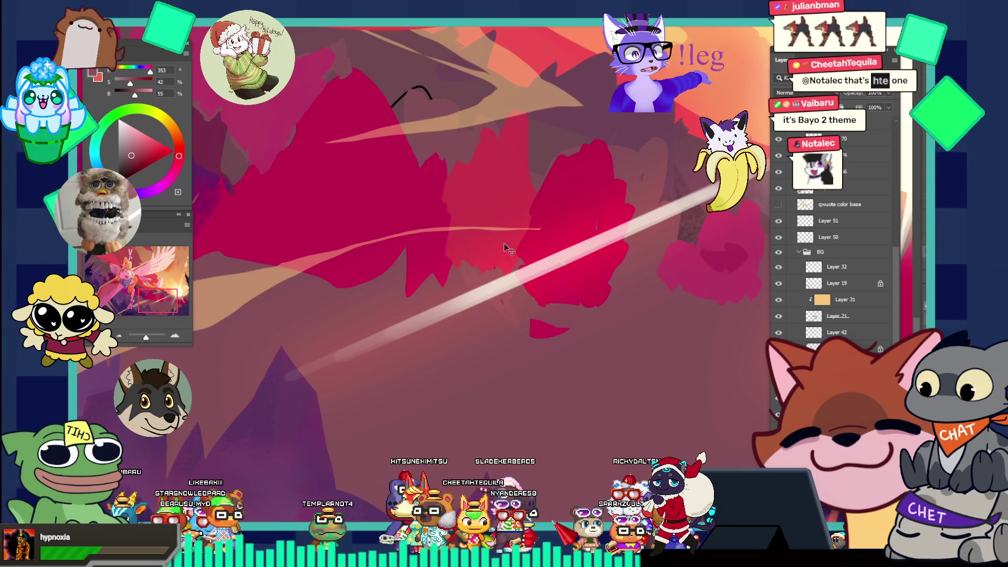
left_click_drag(494, 268, 507, 315)
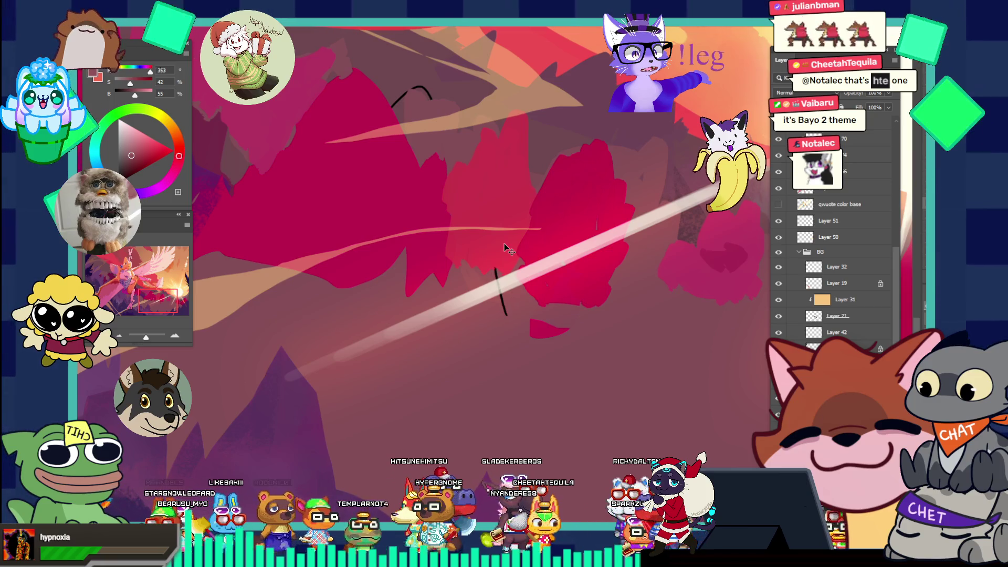
- Sample a magenta pink from the foliage by the creature's leg, then zoom out to the illustration
left_click_drag(504, 244, 464, 264)
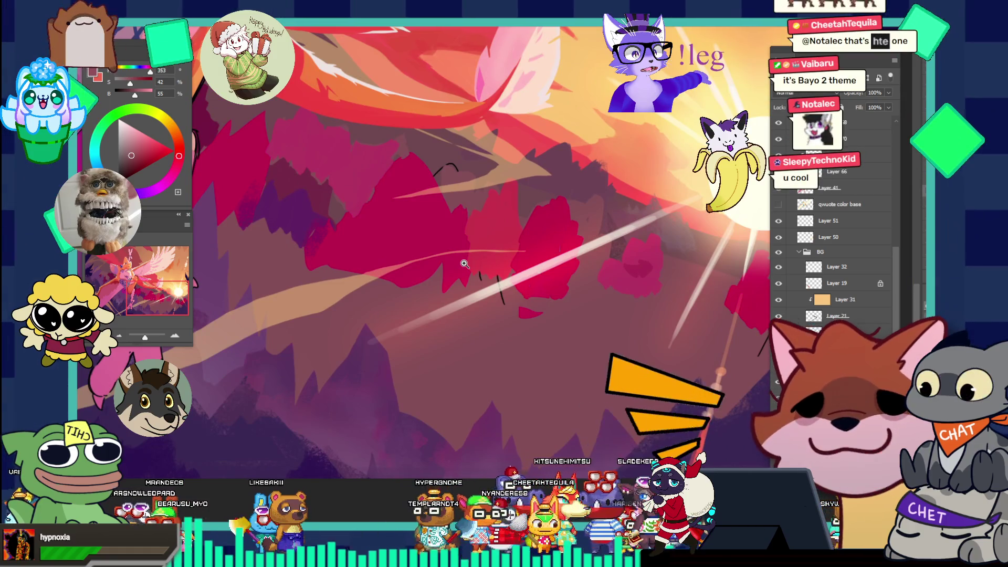
left_click_drag(464, 263, 477, 308)
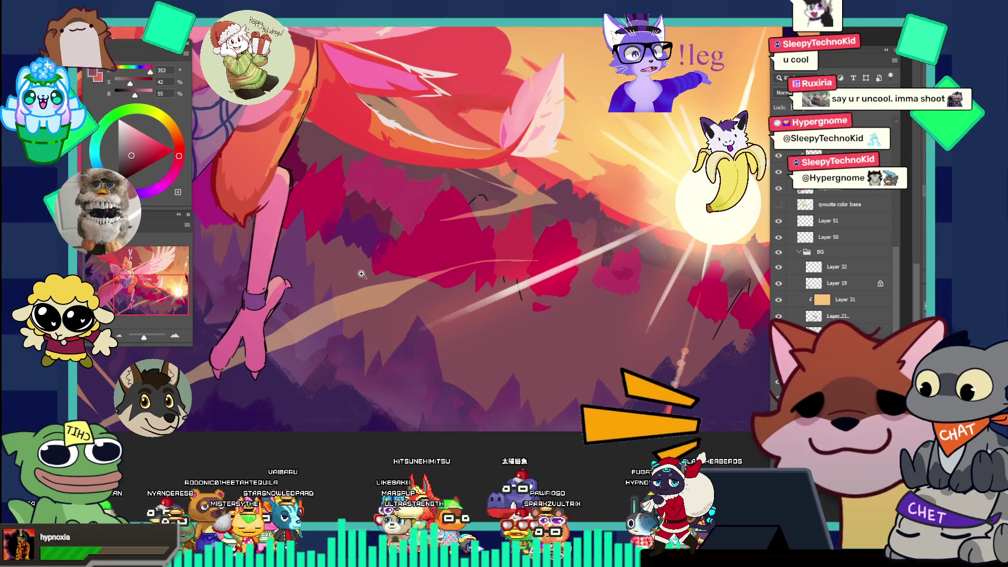
left_click(296, 247)
left_click_drag(297, 248, 327, 240)
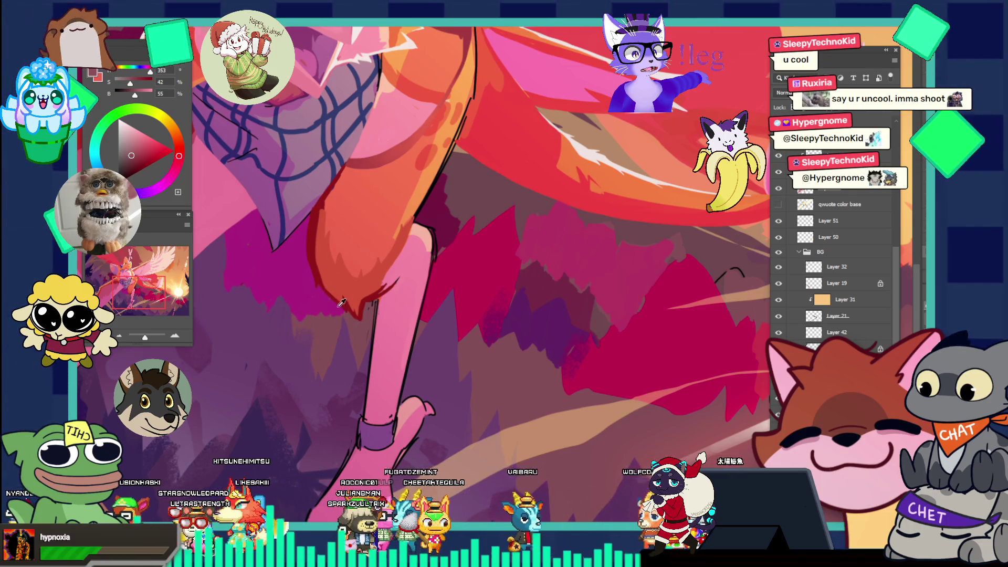
left_click(297, 291, "alt")
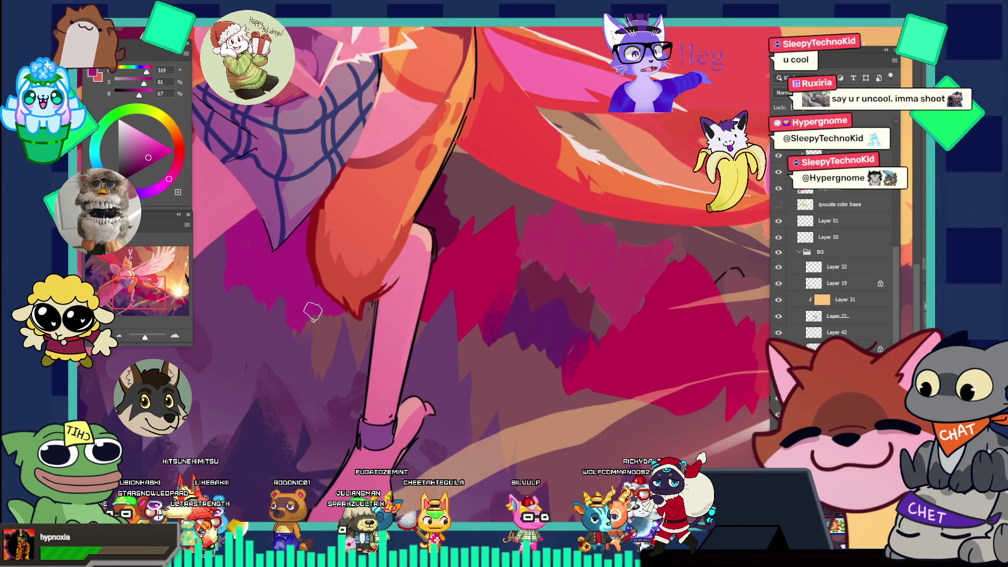
key("ctrl+minus")
key("ctrl+minus")
key("ctrl+minus")
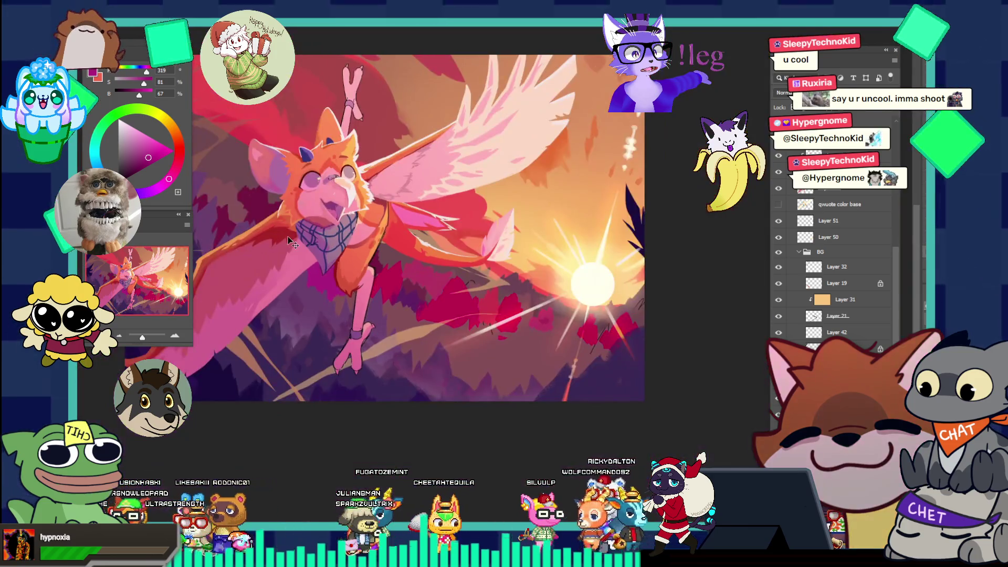
key("ctrl+minus")
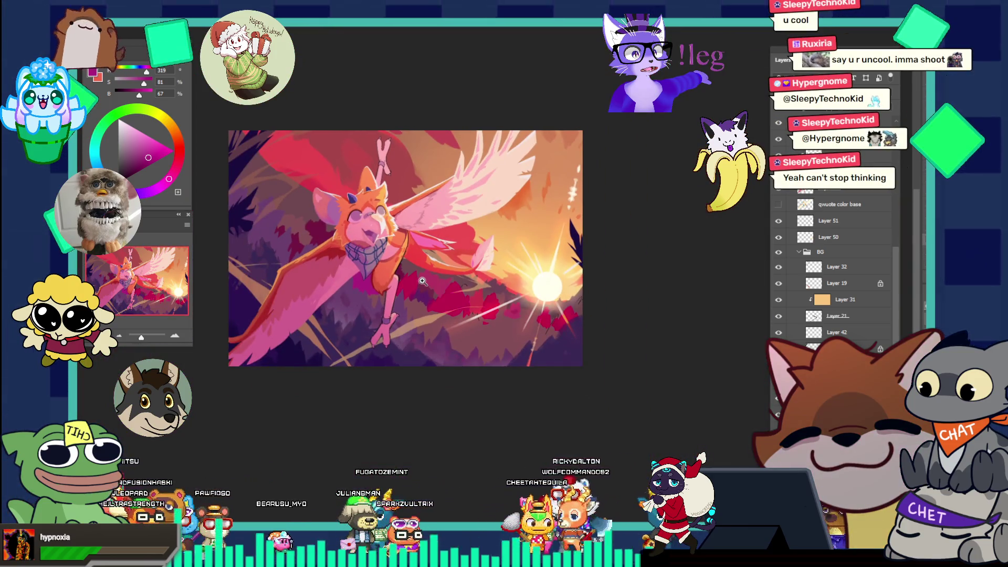
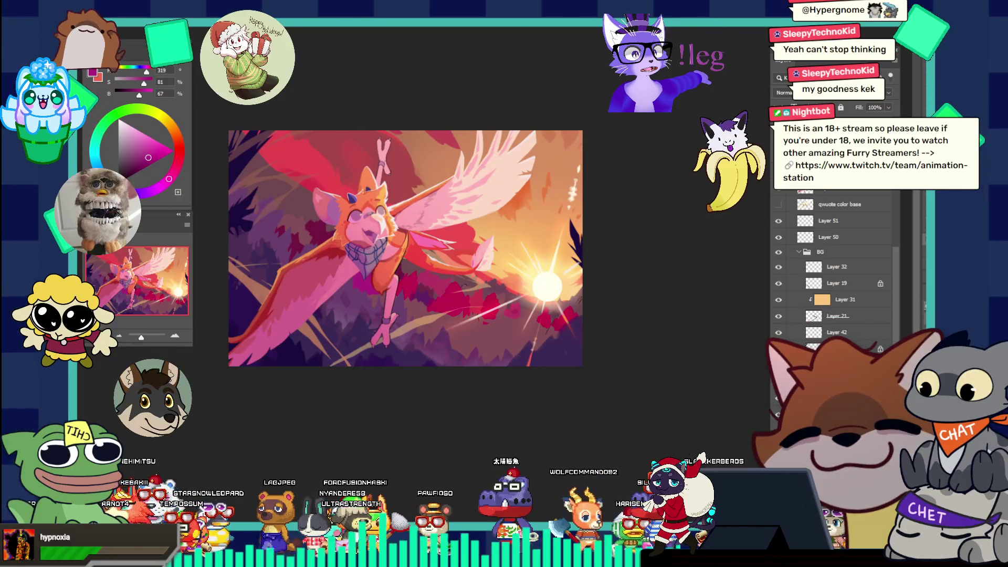
- Zoom into the wing tip, sample the white streak's near-white, and switch to a smaller brush
left_click(476, 253)
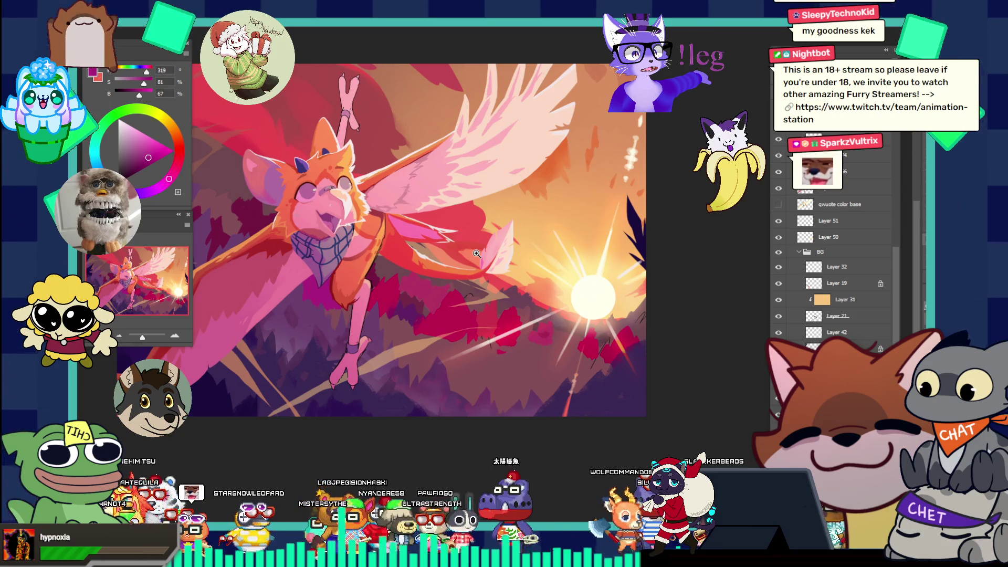
left_click(499, 244)
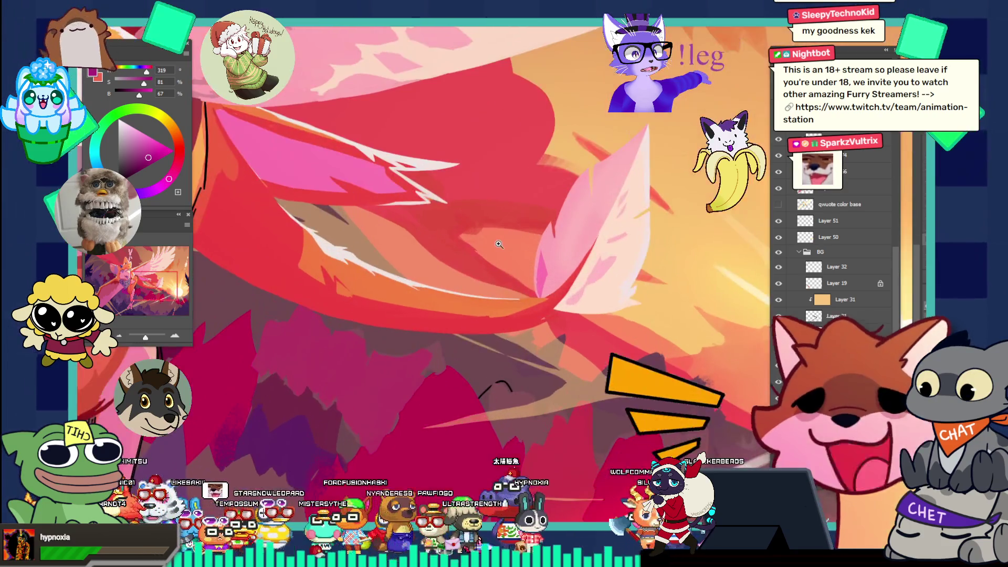
left_click(520, 239)
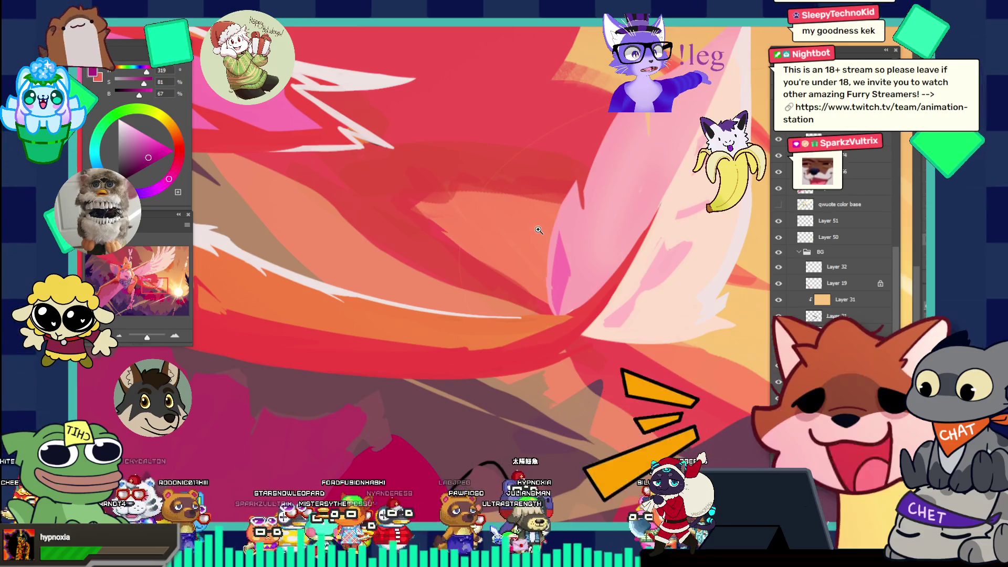
key("i")
left_click(357, 280)
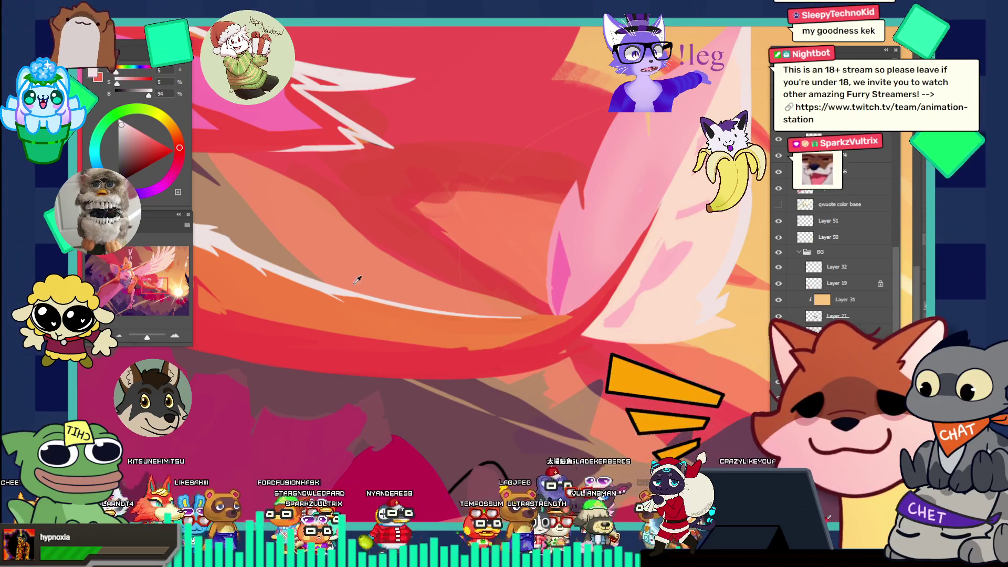
key("b")
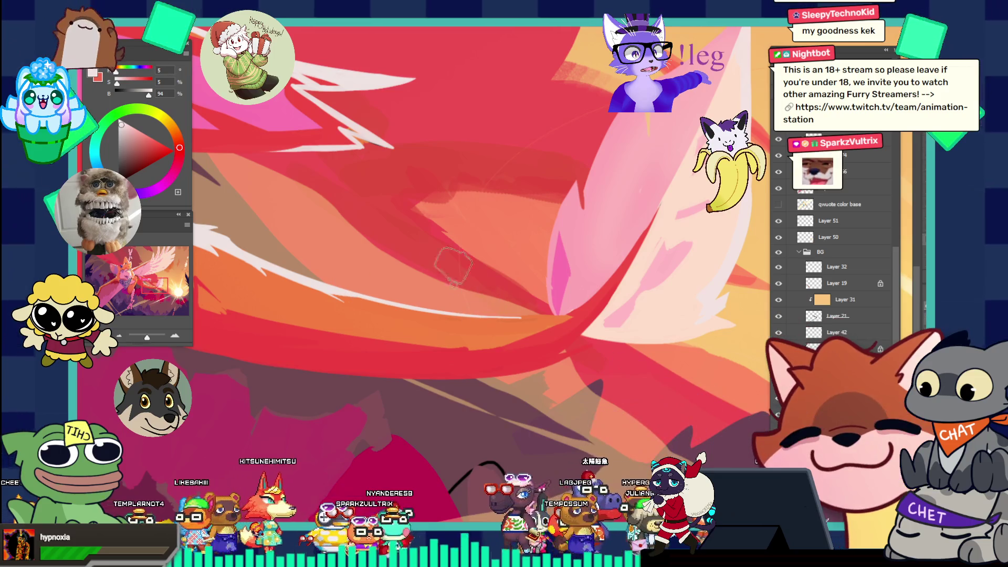
key("[")
key("[")
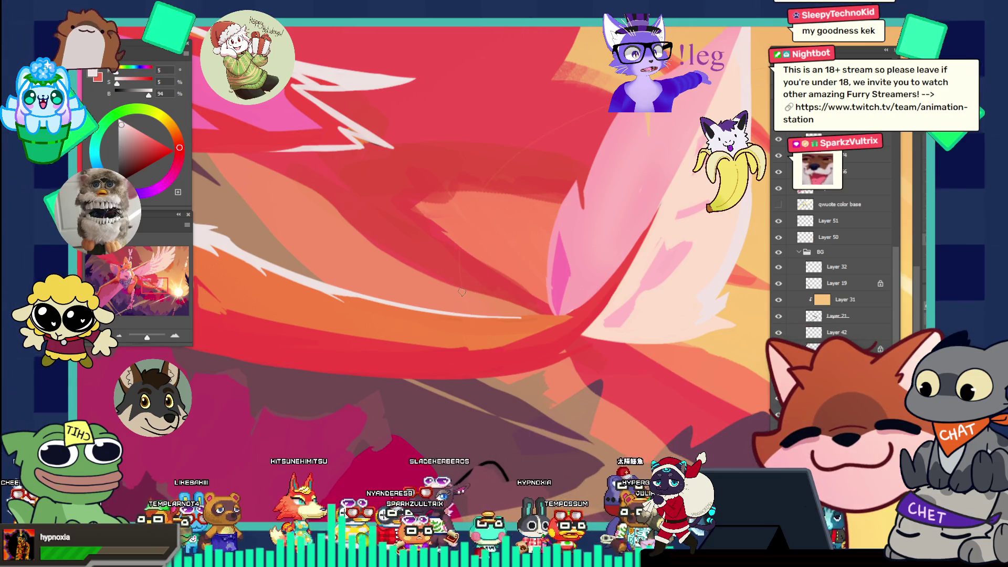
mouse_move(560, 291)
left_mouse_down()
mouse_move(472, 263)
mouse_move(544, 264)
left_mouse_up()
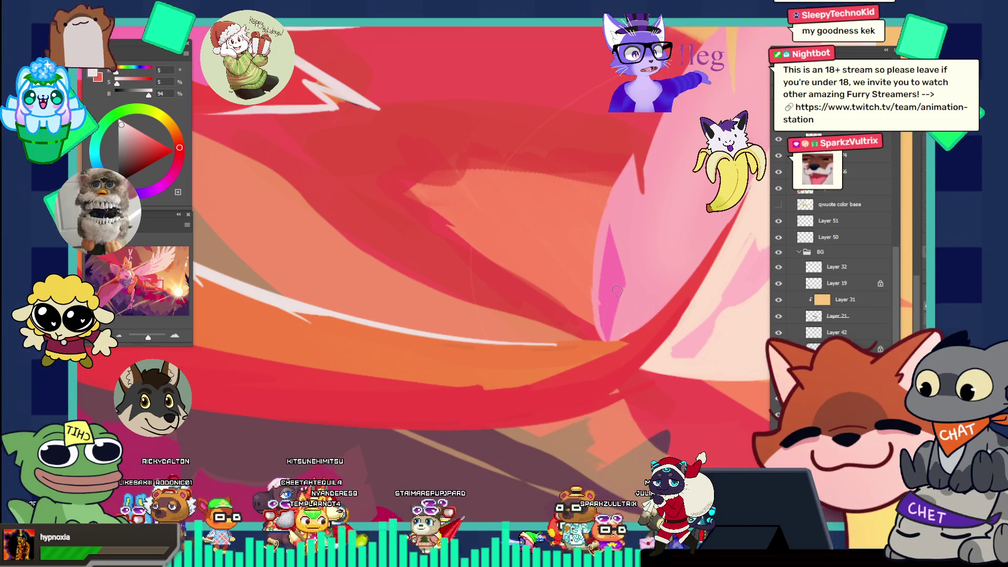
- On the streak's layer, paint the white highlight toward the wing tip, redoing it once
left_click(422, 321, "ctrl")
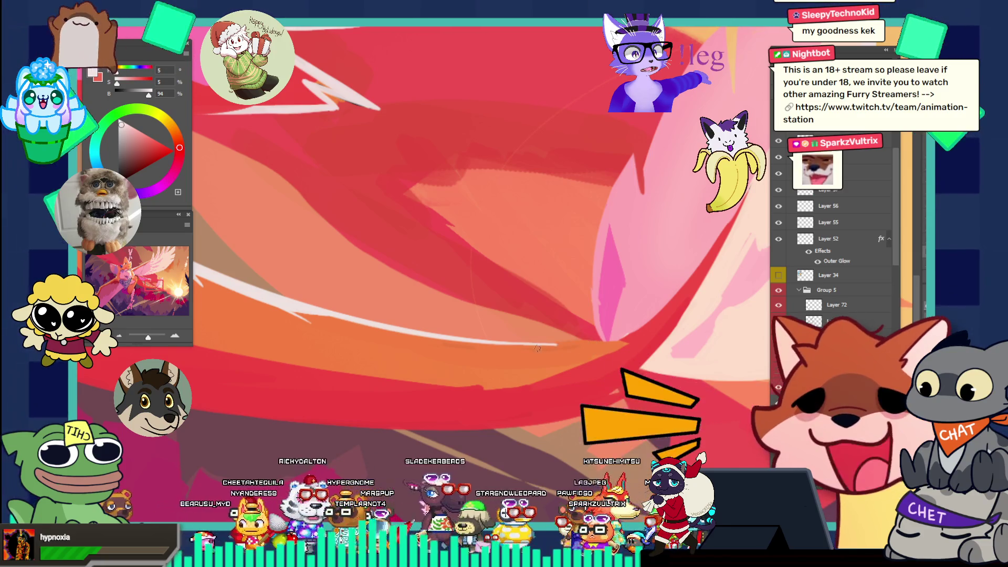
left_click_drag(558, 349, 599, 334)
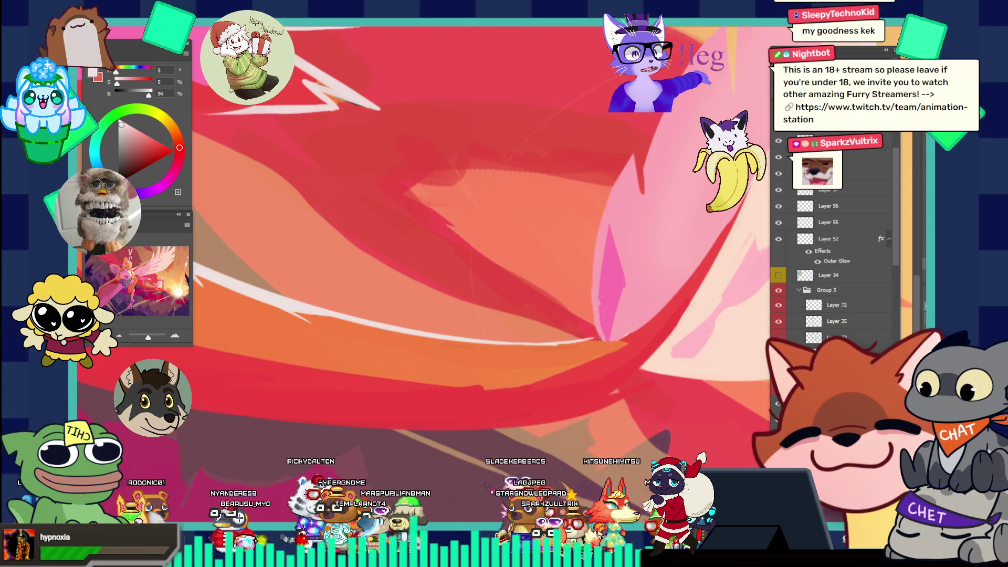
key("ctrl+z")
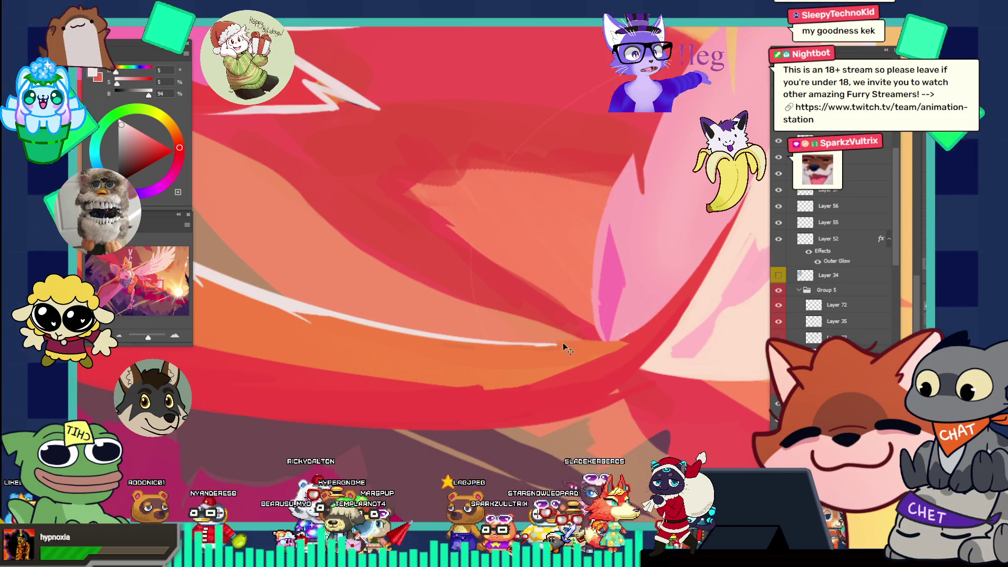
mouse_move(535, 344)
left_mouse_down()
mouse_move(604, 336)
mouse_move(534, 348)
left_mouse_up()
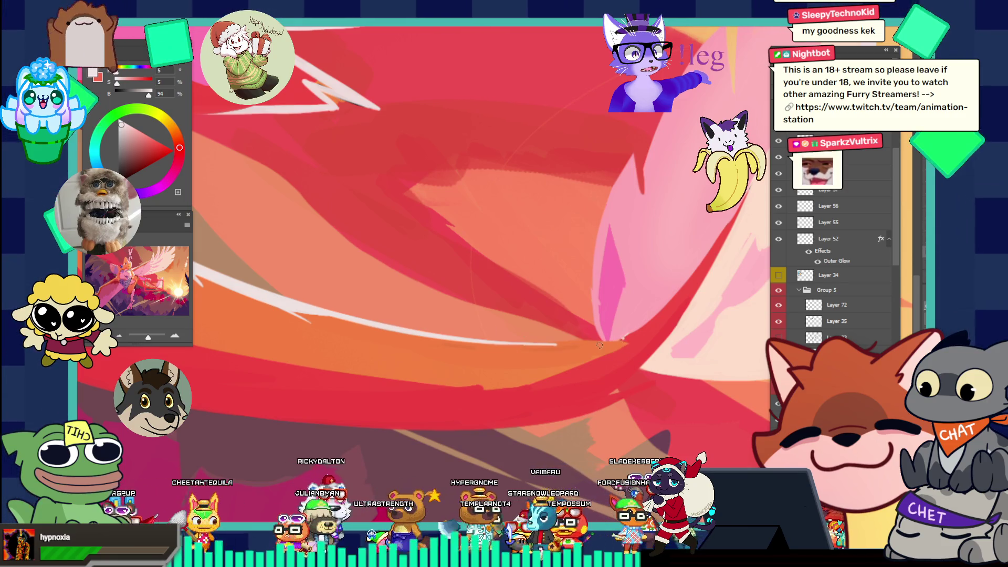
left_click_drag(633, 339, 483, 337)
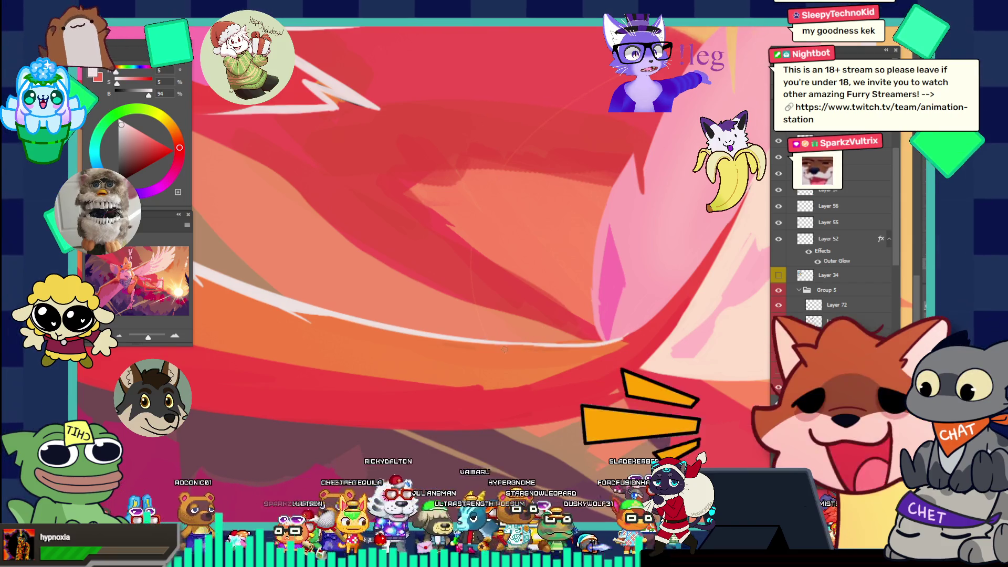
- Nudge the white streak stroke slightly to the right with the Move tool
key("v")
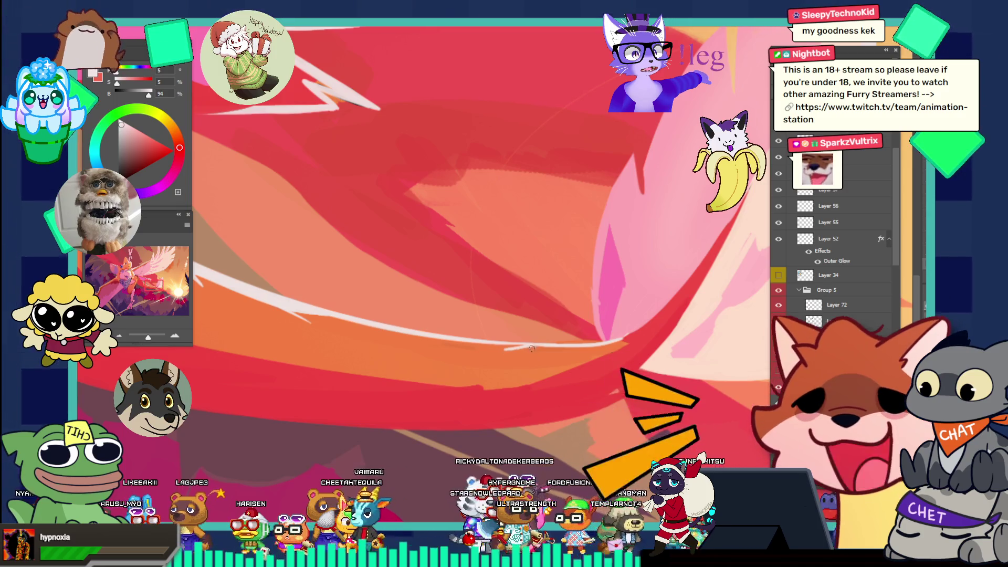
left_click_drag(512, 348, 527, 349)
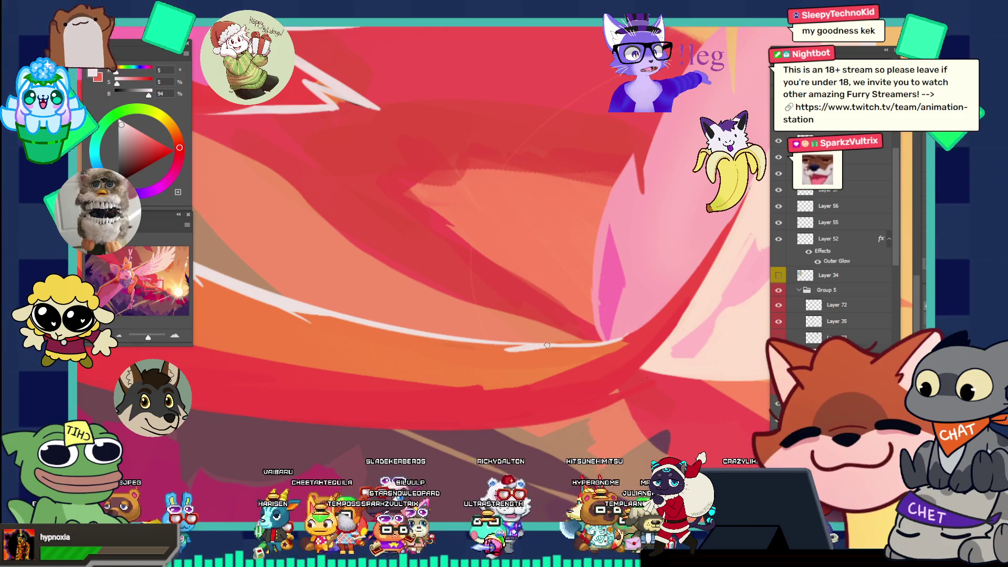
left_click_drag(640, 310, 570, 277)
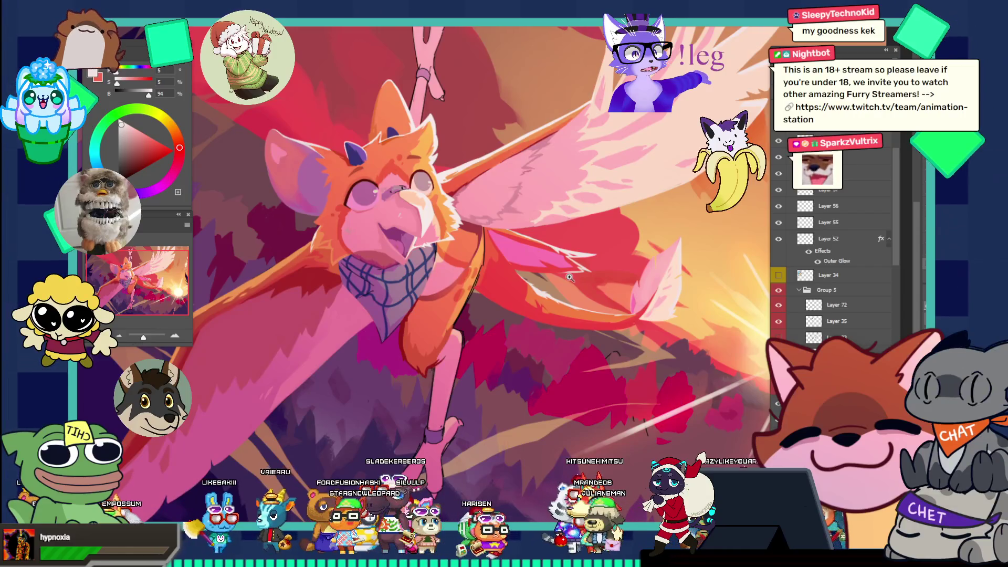
- Zoom in on the wing's orange edge below the scarf and sample a light orange
left_click(635, 309, "alt")
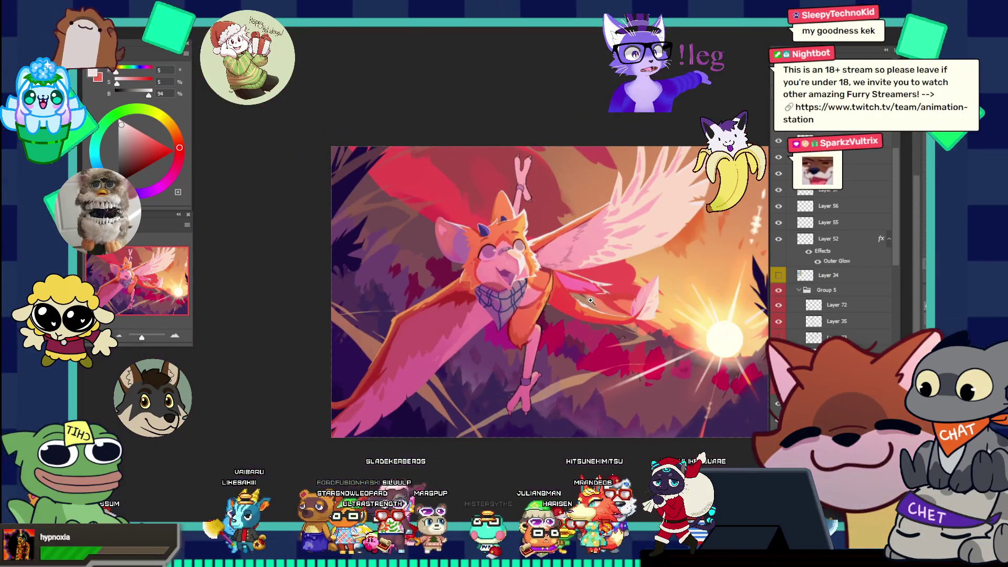
left_click(624, 317)
left_click(615, 328)
left_click(612, 324)
left_click(567, 270)
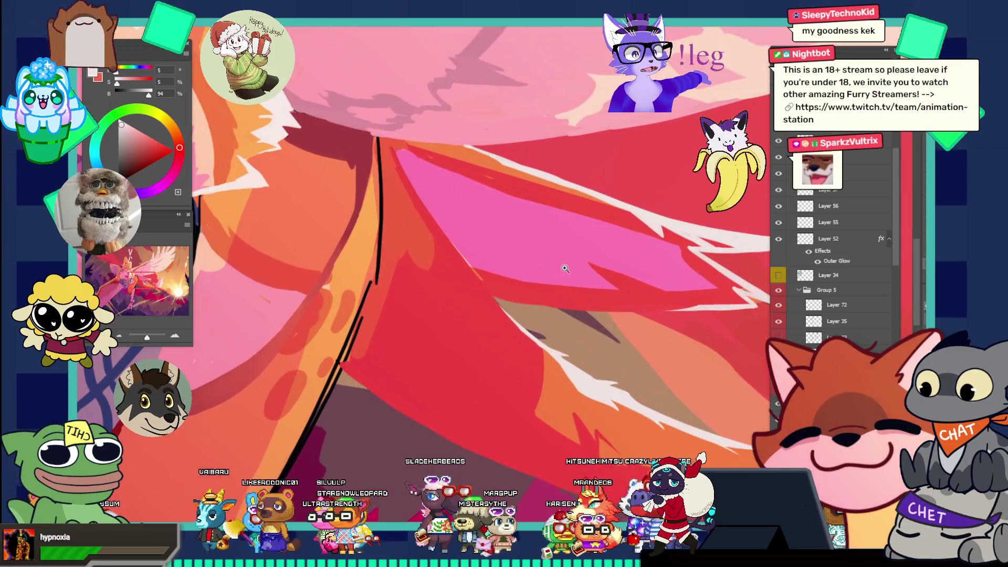
left_click(528, 274)
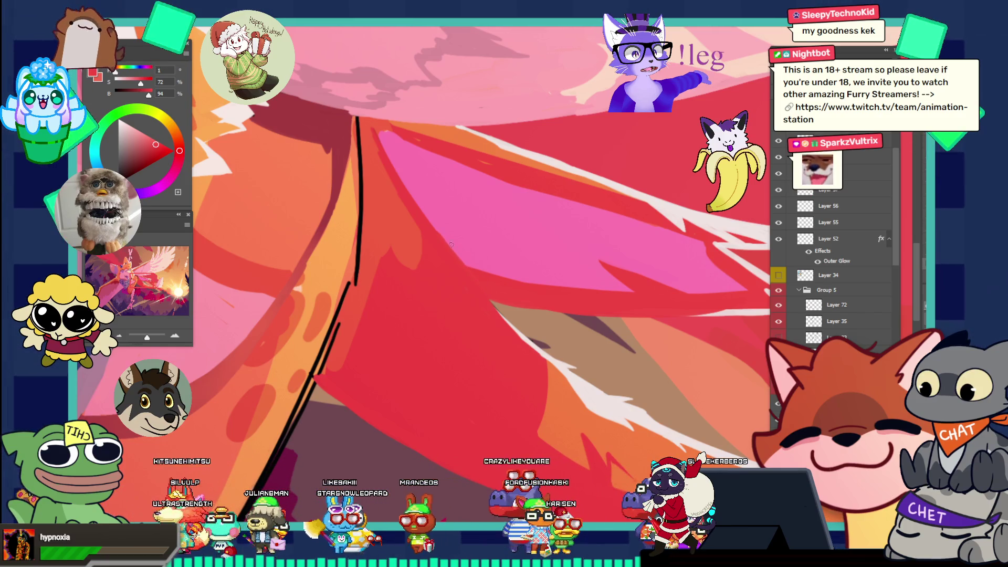
key("ctrl+0")
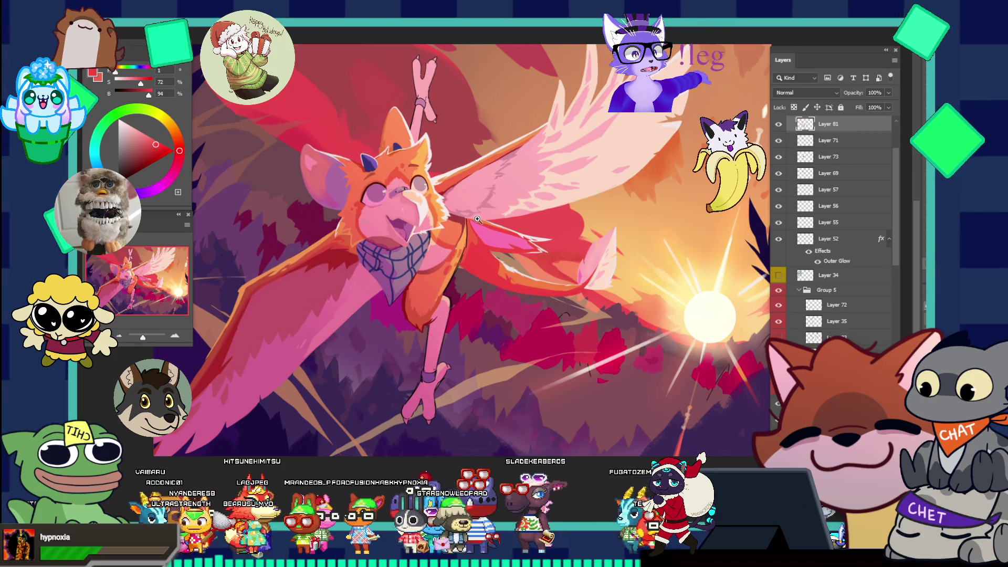
left_click_drag(473, 232, 486, 245)
left_click(456, 248, "alt")
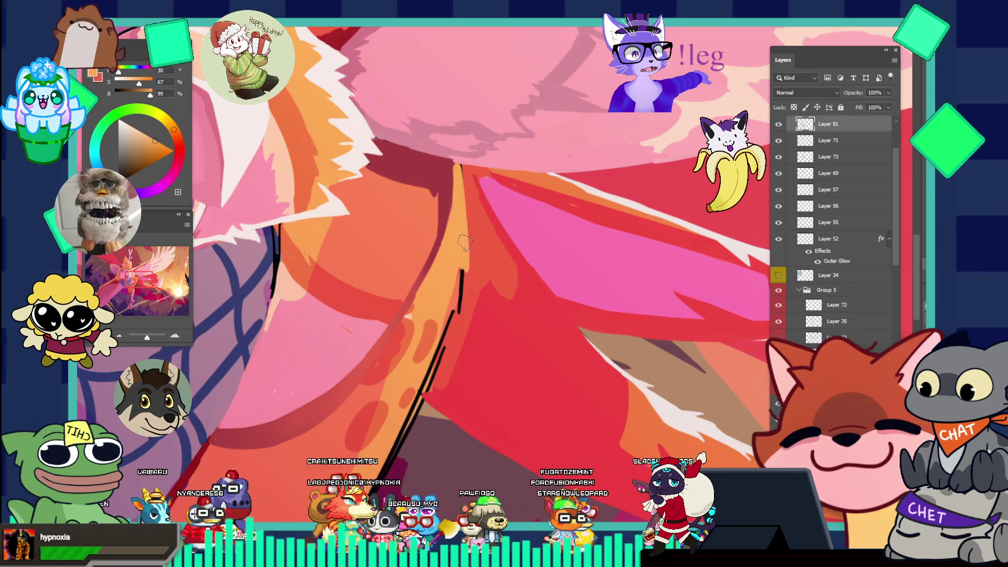
- Draw the dark outline down-left along the orange wing edge, undoing and retrying strokes
left_click_drag(462, 271, 461, 169)
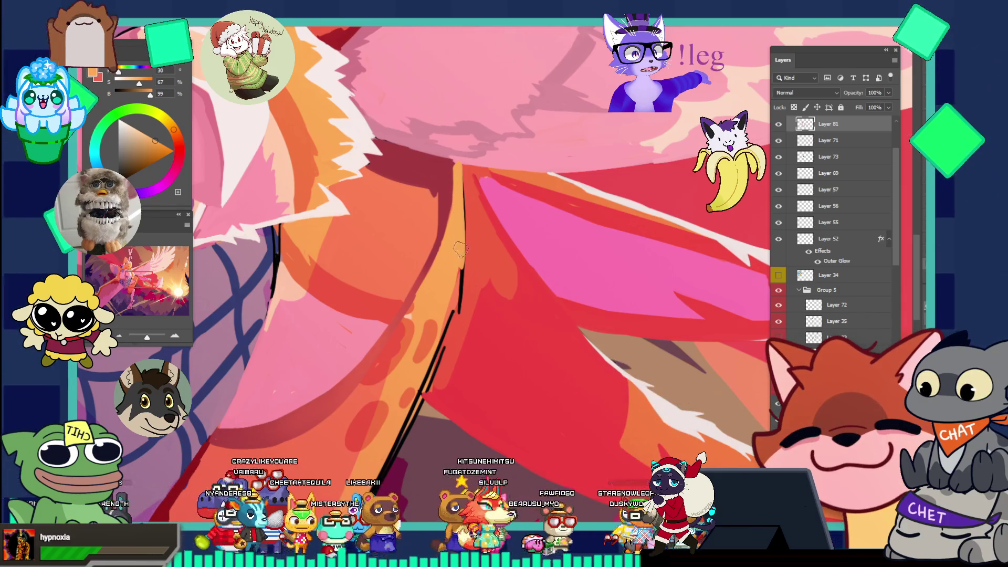
key("ctrl+z")
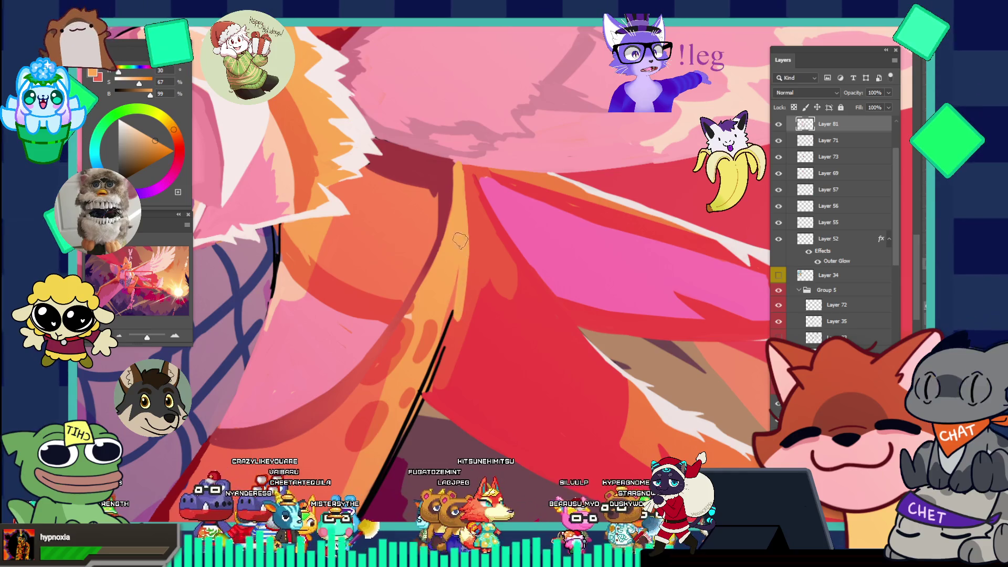
key("ctrl+z")
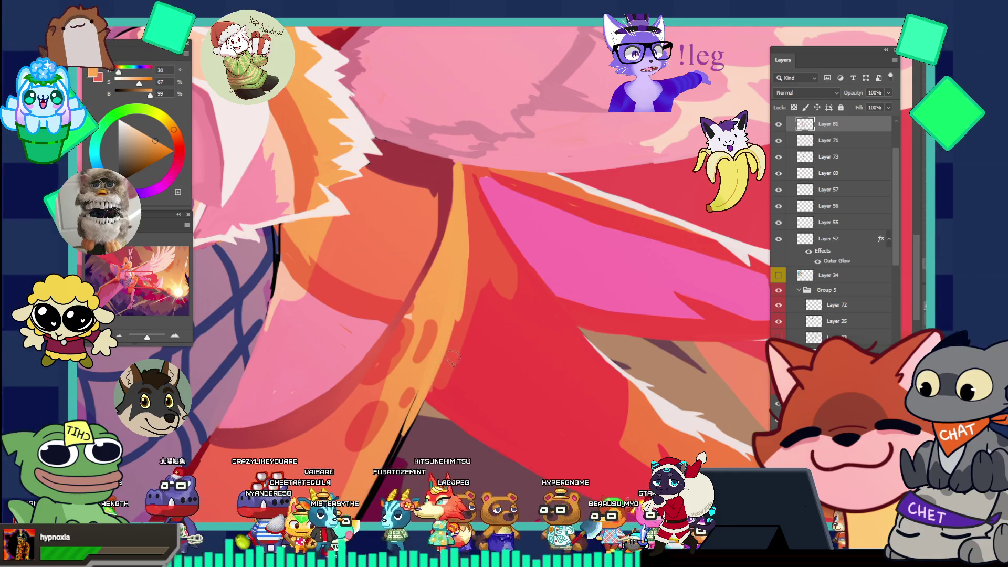
left_click_drag(444, 345, 412, 428)
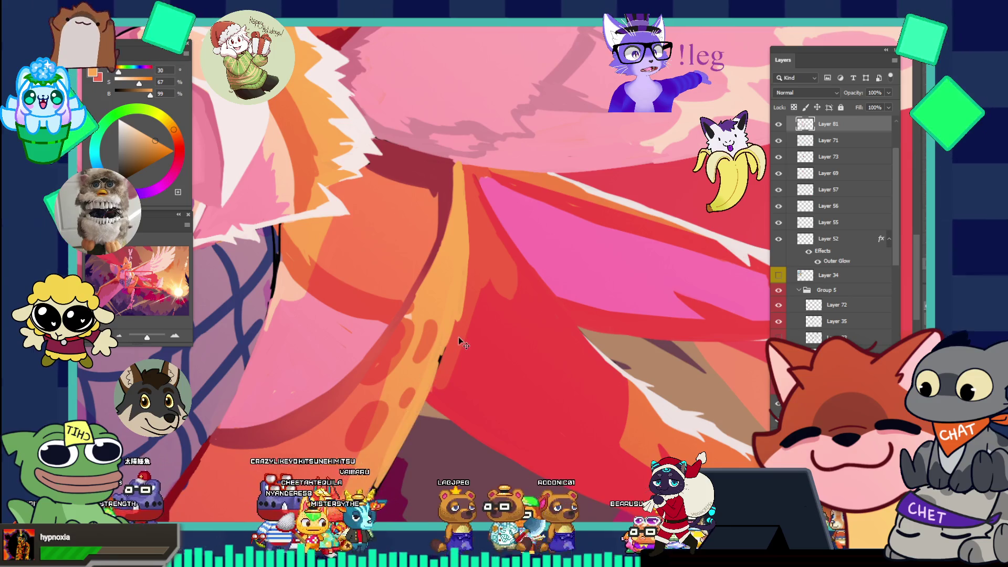
key("ctrl+shift+z")
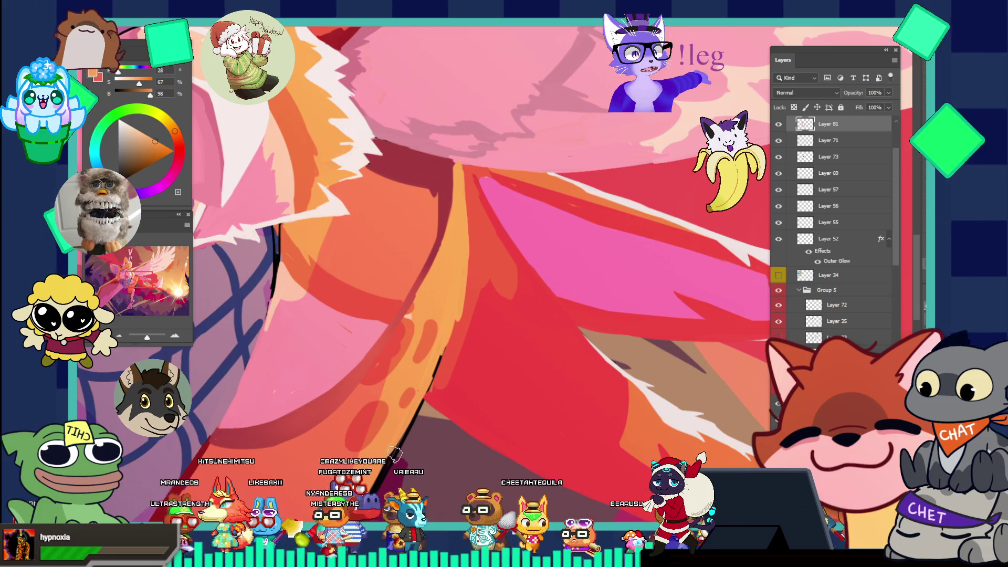
key("ctrl+z")
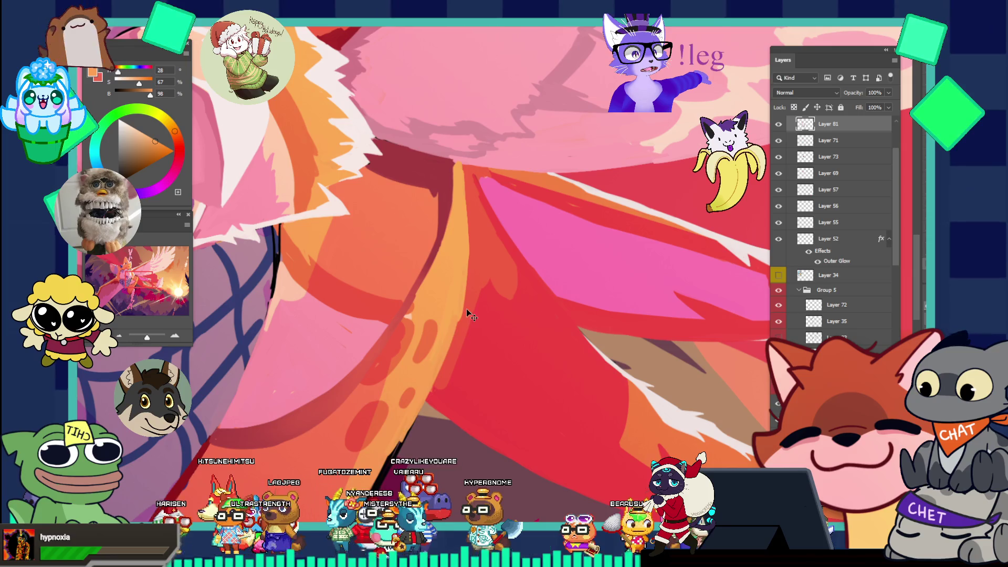
left_click_drag(469, 314, 407, 427)
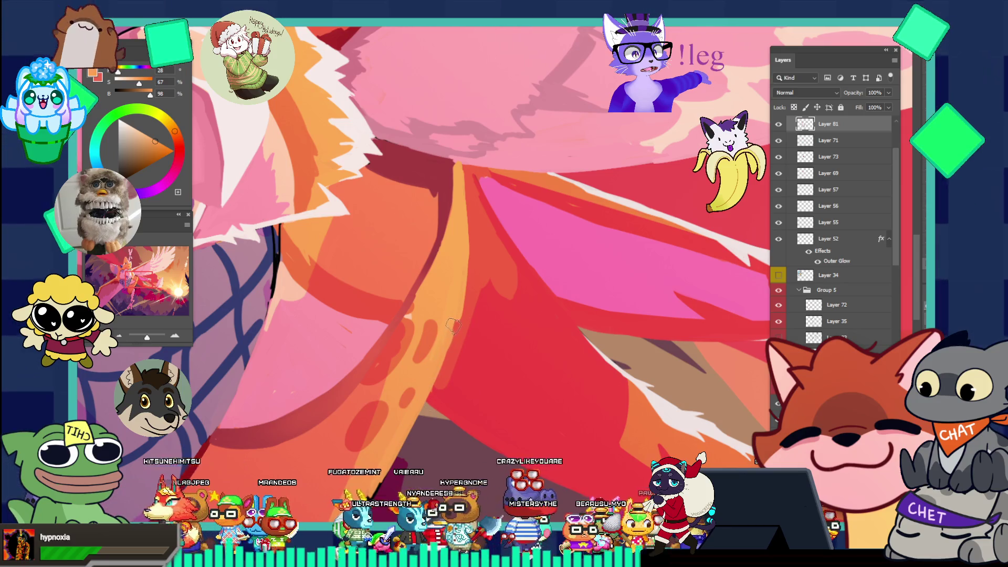
scroll(467, 294, "down", 5)
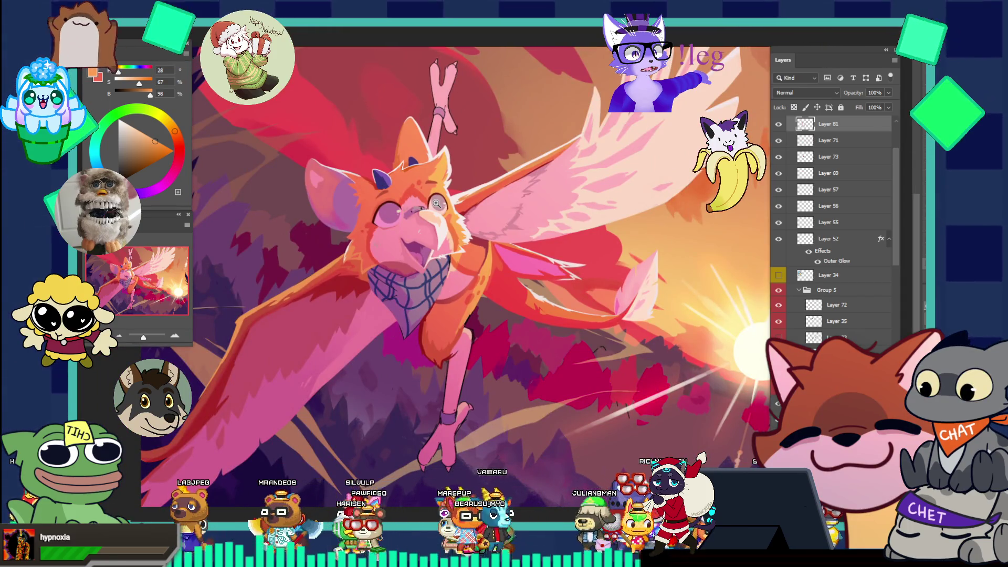
scroll(536, 291, "down", 2)
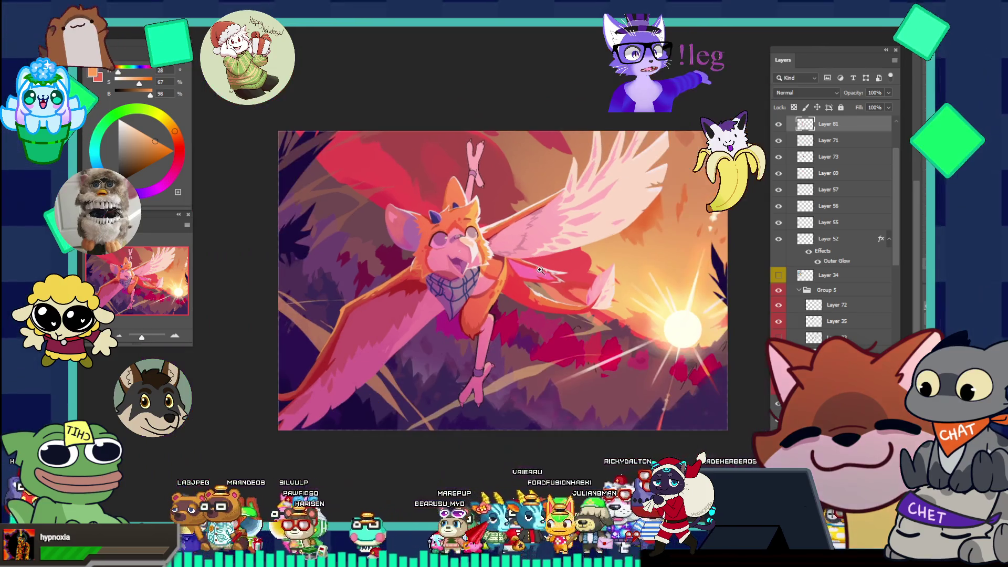
scroll(557, 281, "up", 3)
scroll(536, 288, "up", 1)
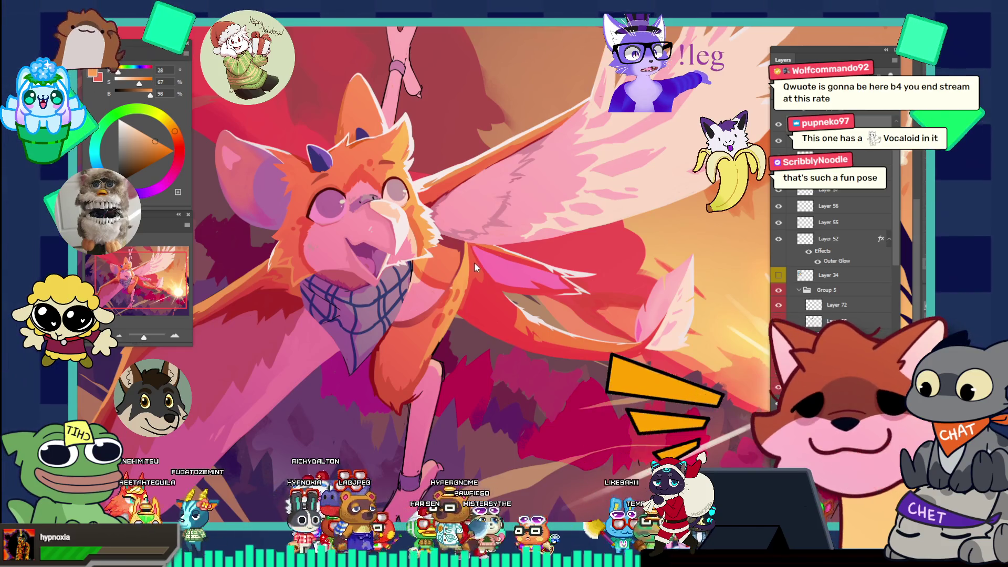
scroll(505, 282, "down", 5)
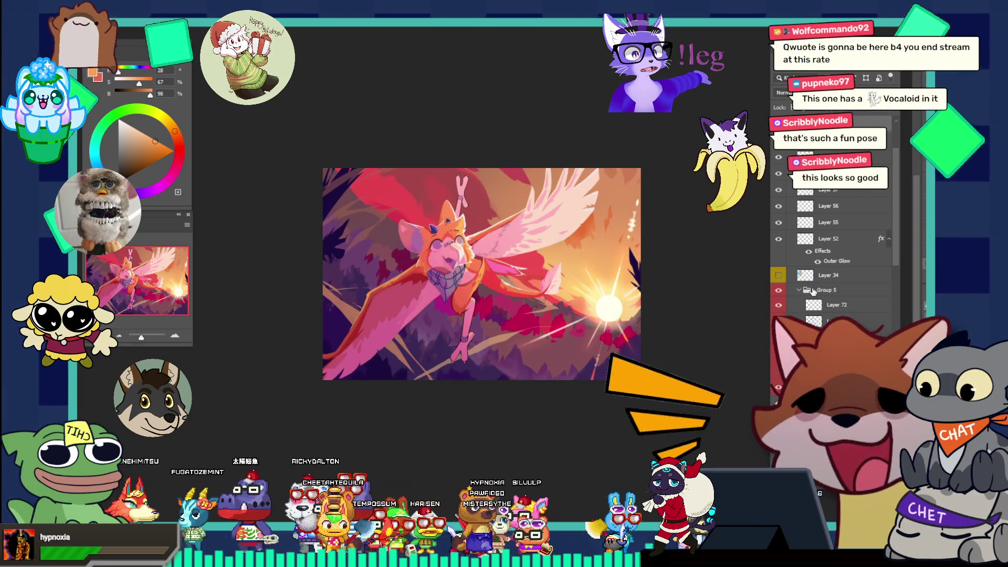
scroll(813, 298, "down", 5)
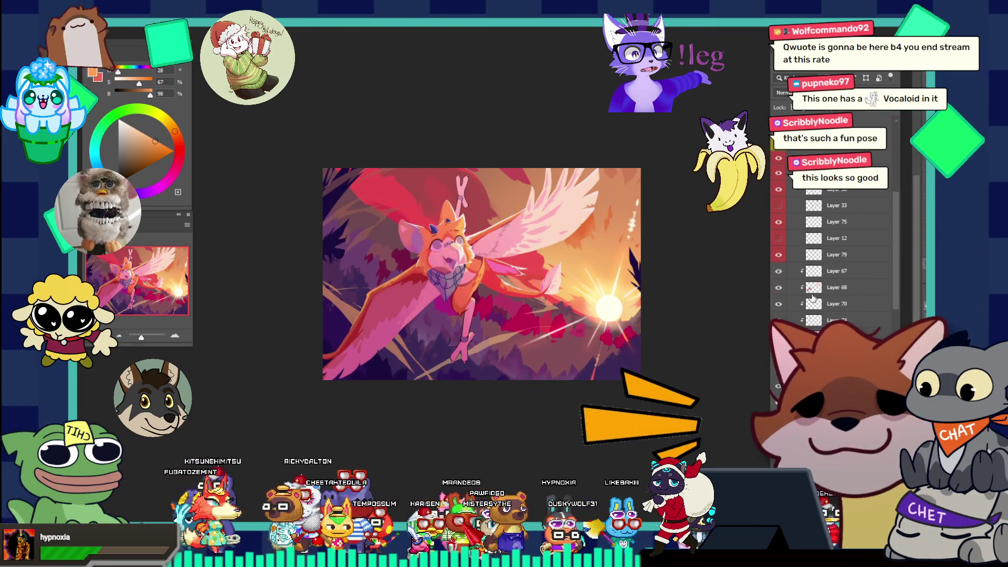
scroll(813, 298, "down", 5)
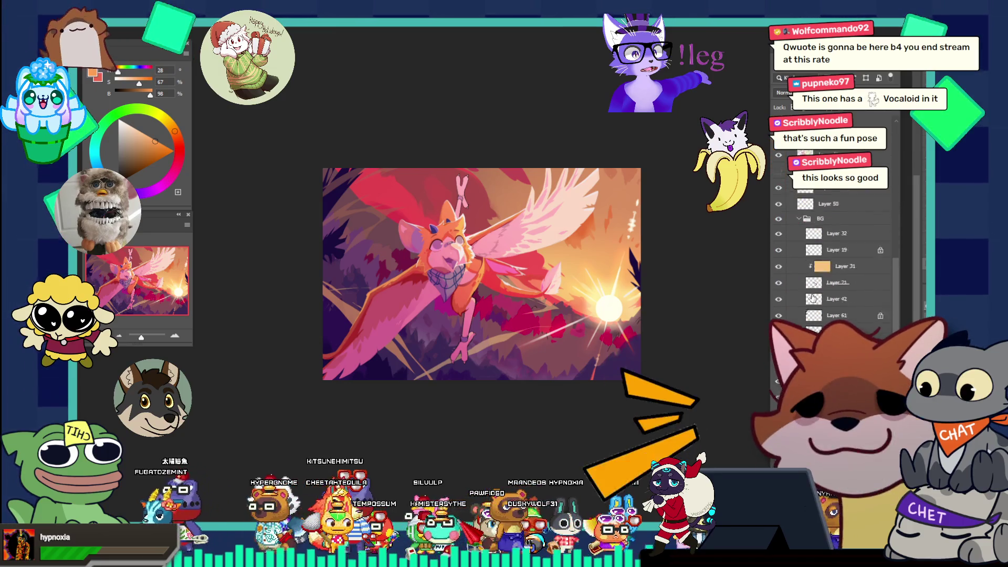
scroll(812, 298, "down", 3)
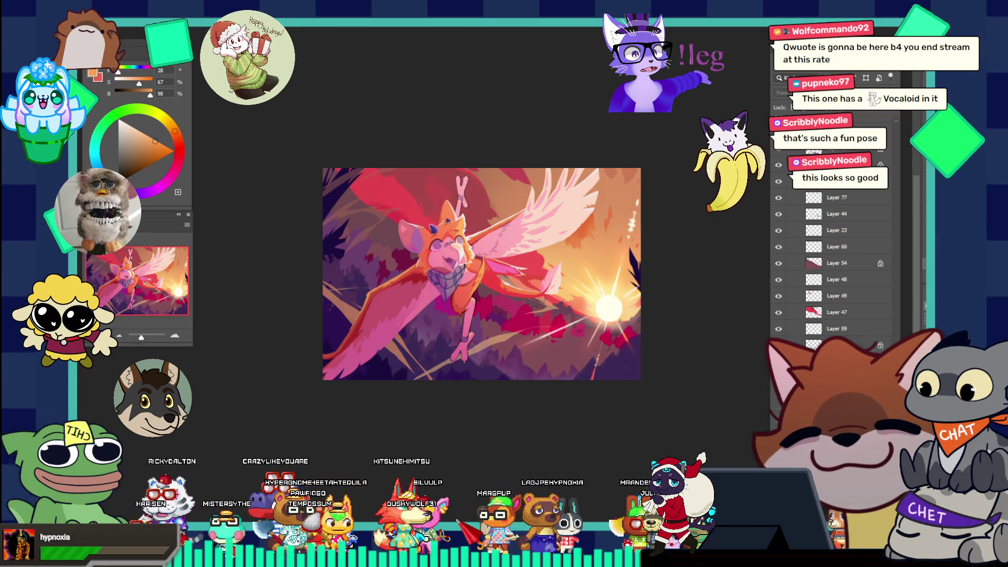
scroll(834, 263, "up", 3)
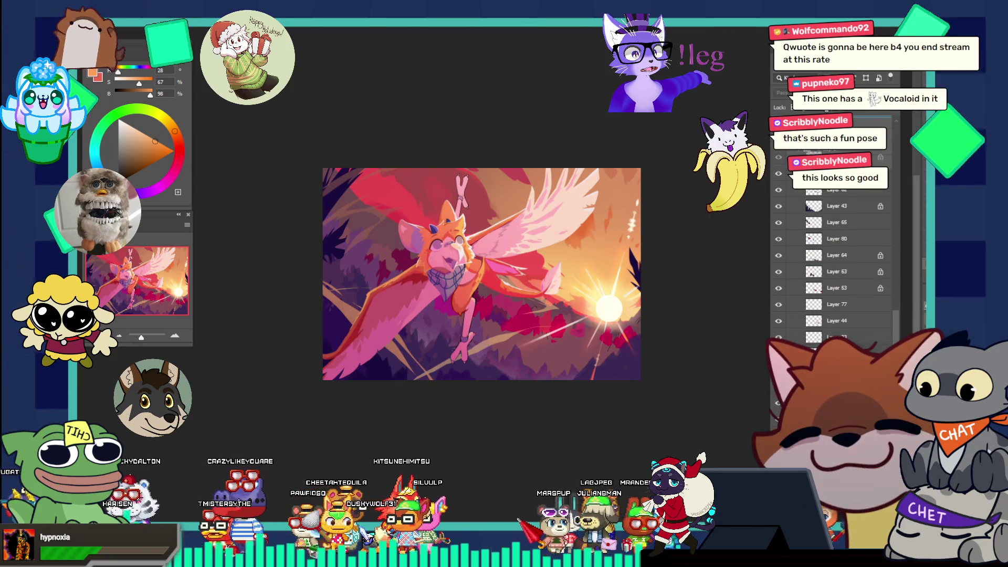
scroll(835, 262, "up", 3)
scroll(835, 262, "up", 5)
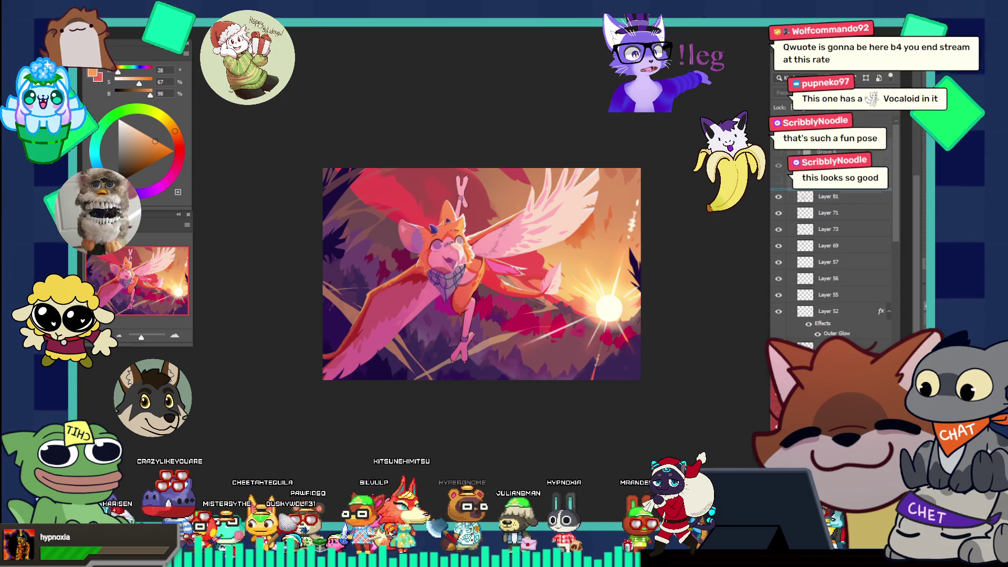
scroll(835, 263, "up", 2)
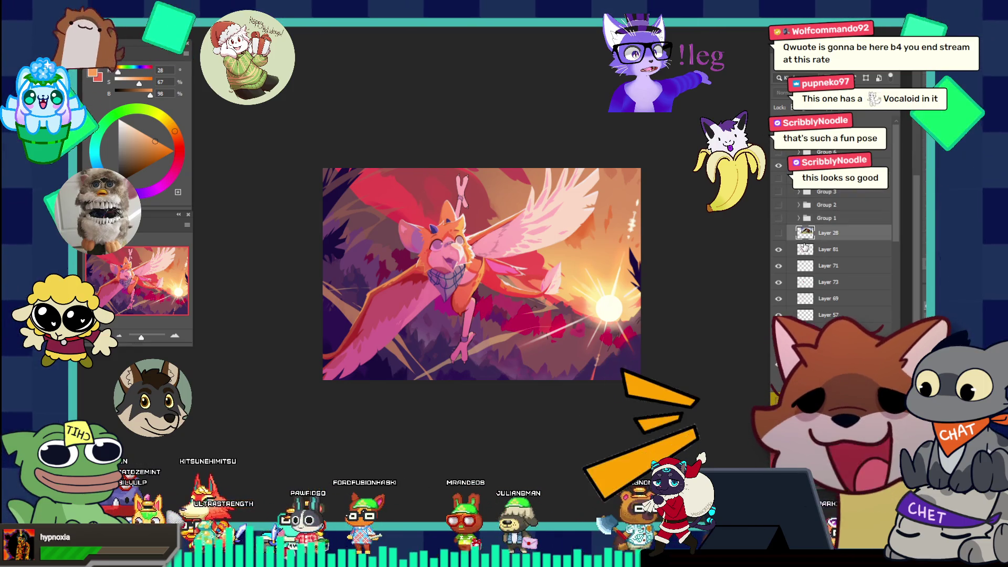
left_click(805, 251)
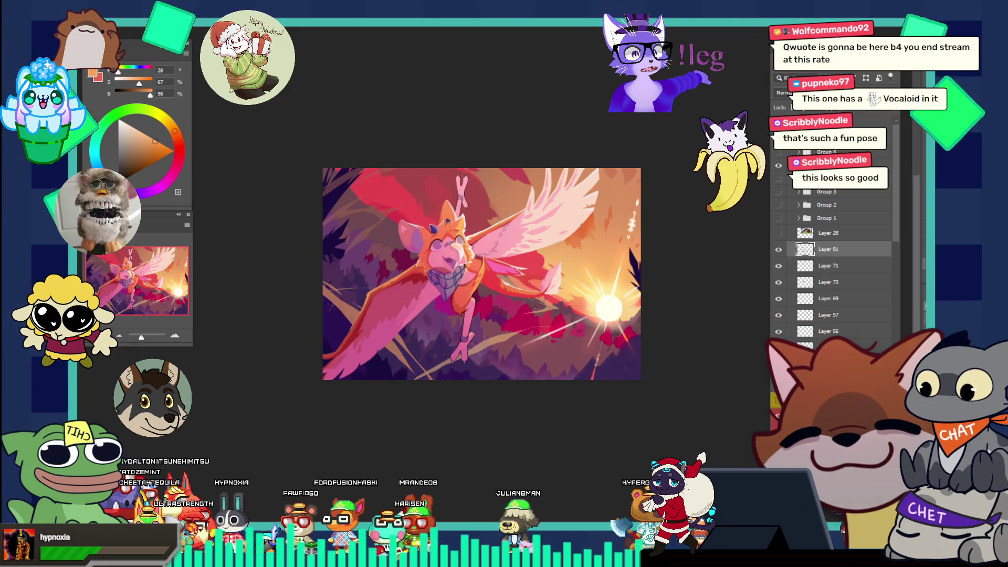
scroll(805, 253, "up", 5)
scroll(834, 263, "up", 10)
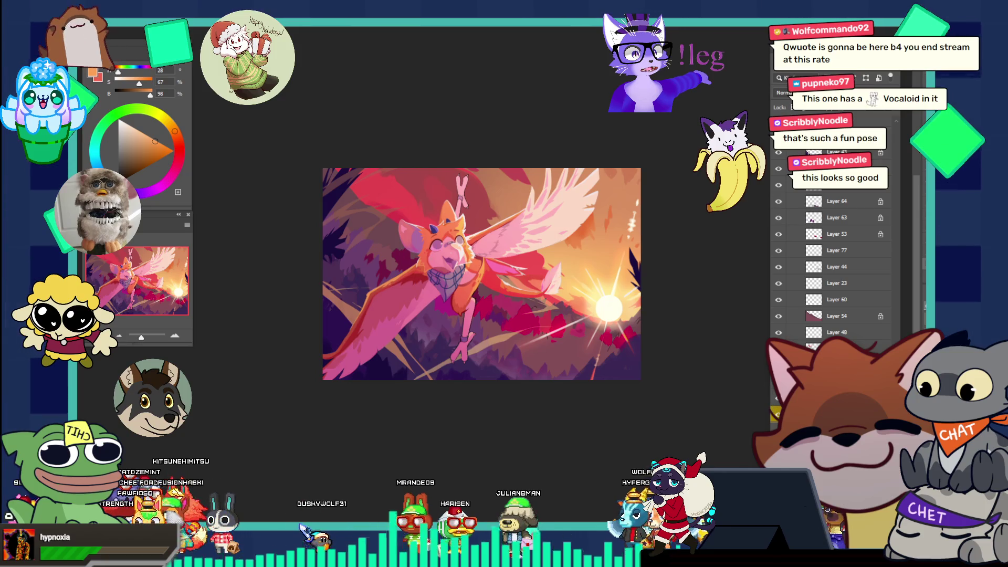
- Rename Group 7 to 'render' and hide it
left_click(826, 247)
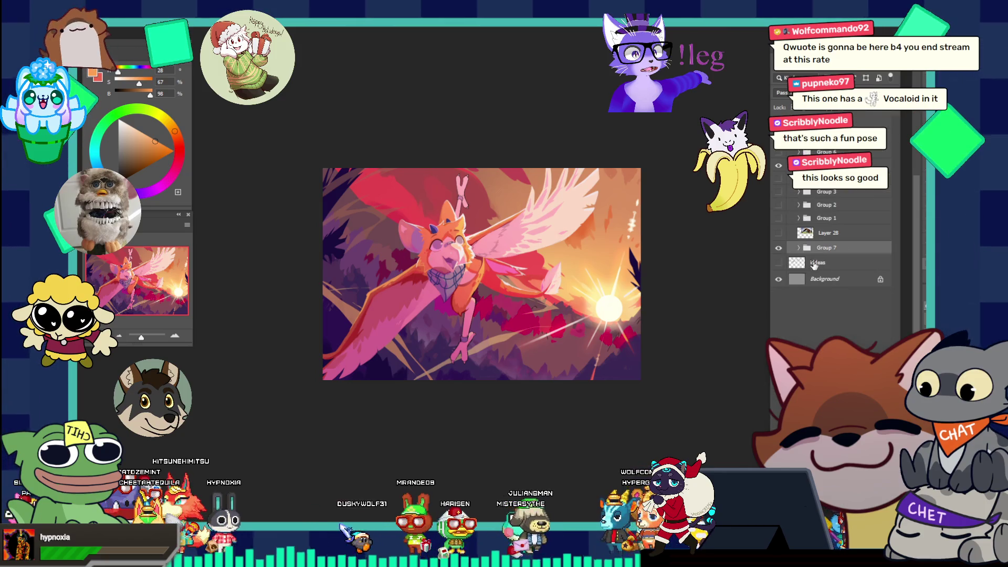
type("render")
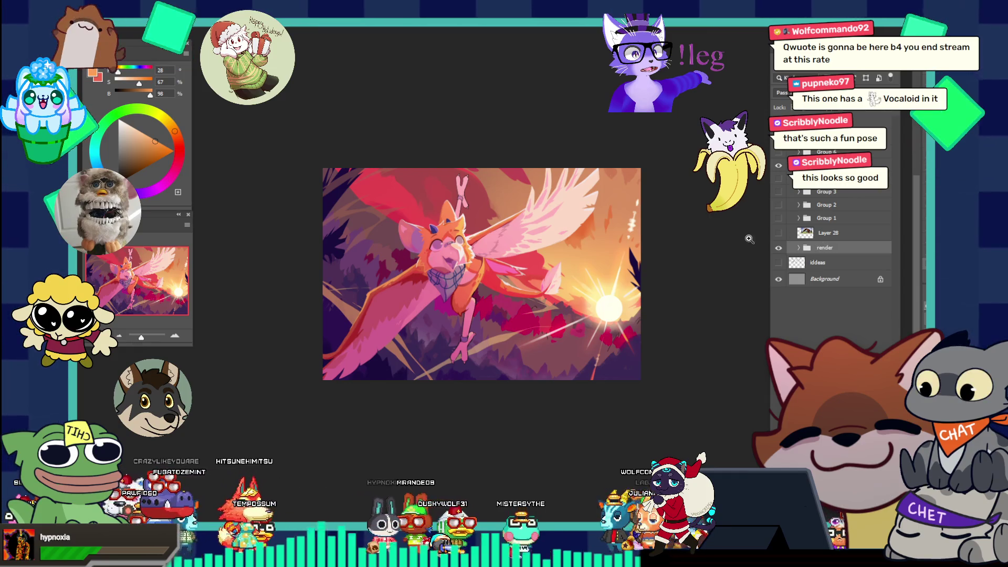
left_click(778, 248)
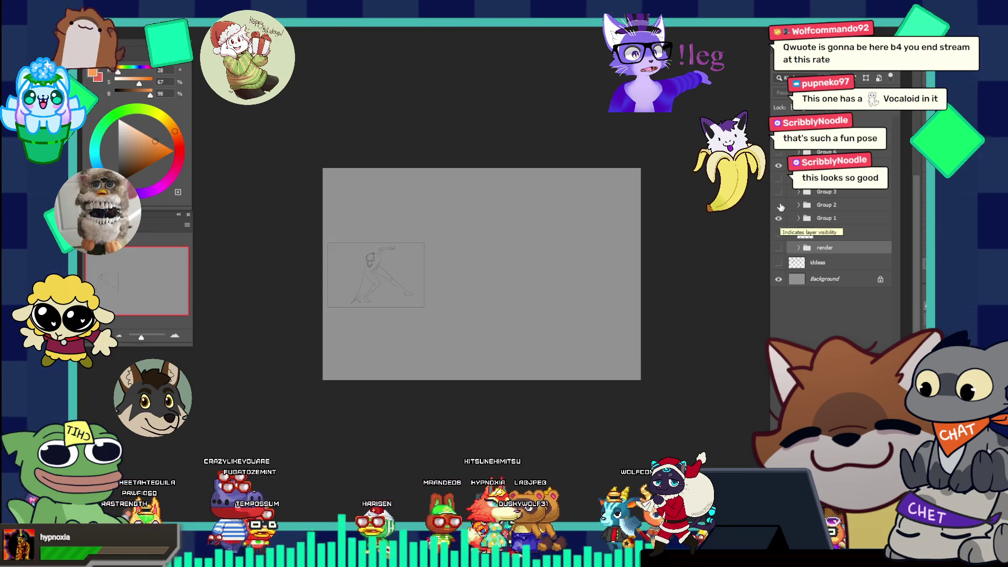
- Show the Group 2, 4 and 6 pose sketches, inspect them up close, then hide them again
left_click(779, 205)
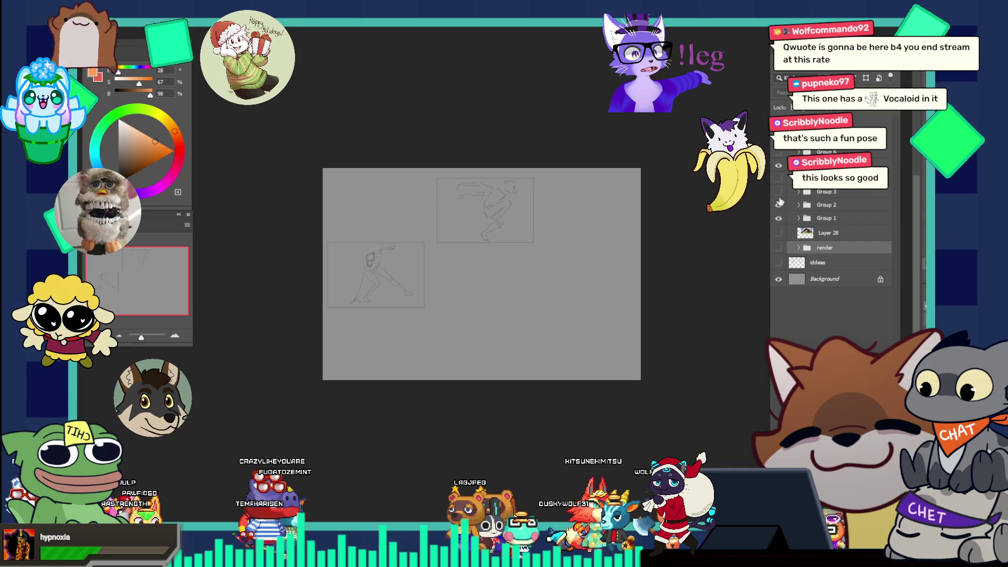
left_click(778, 179)
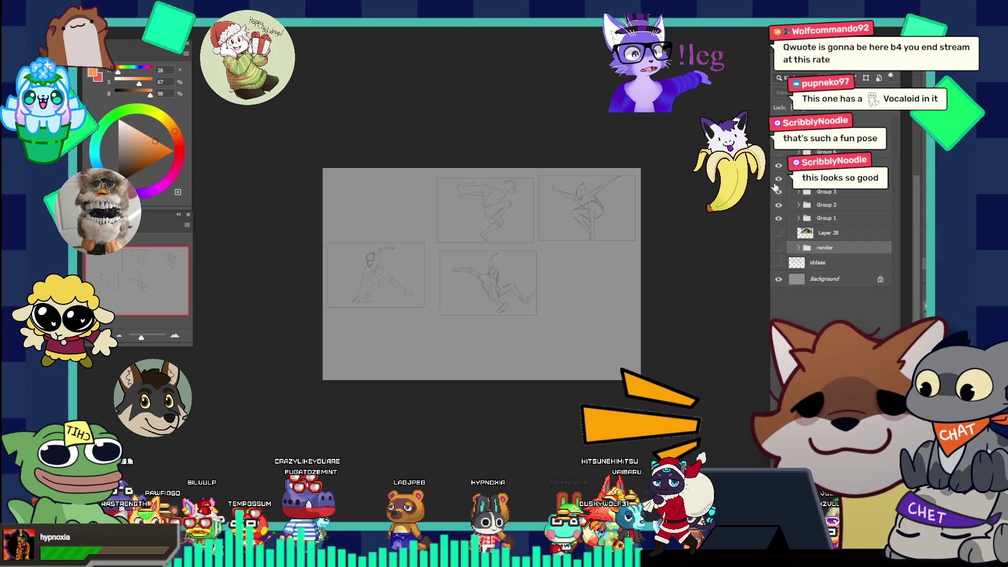
left_click(536, 248)
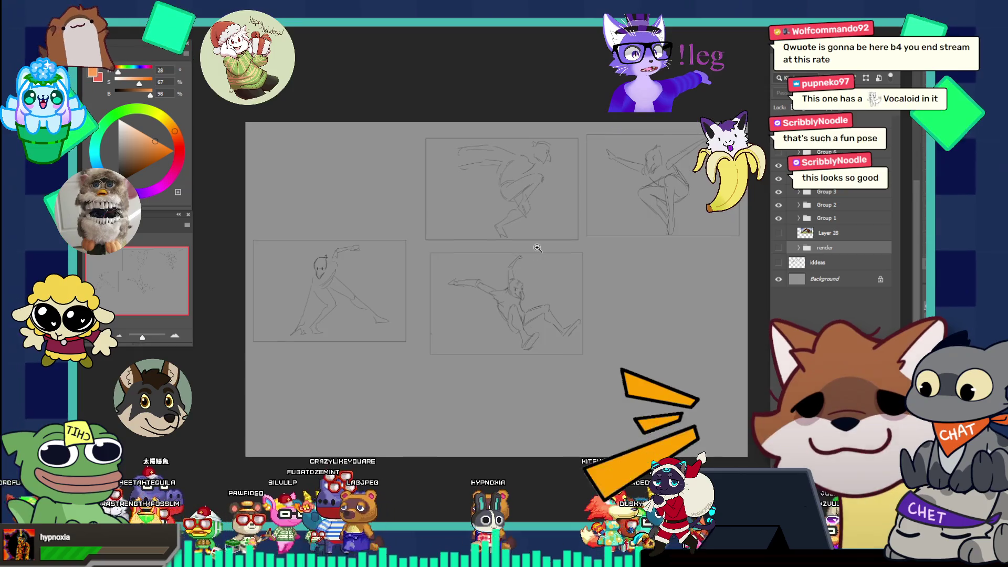
left_click(573, 211)
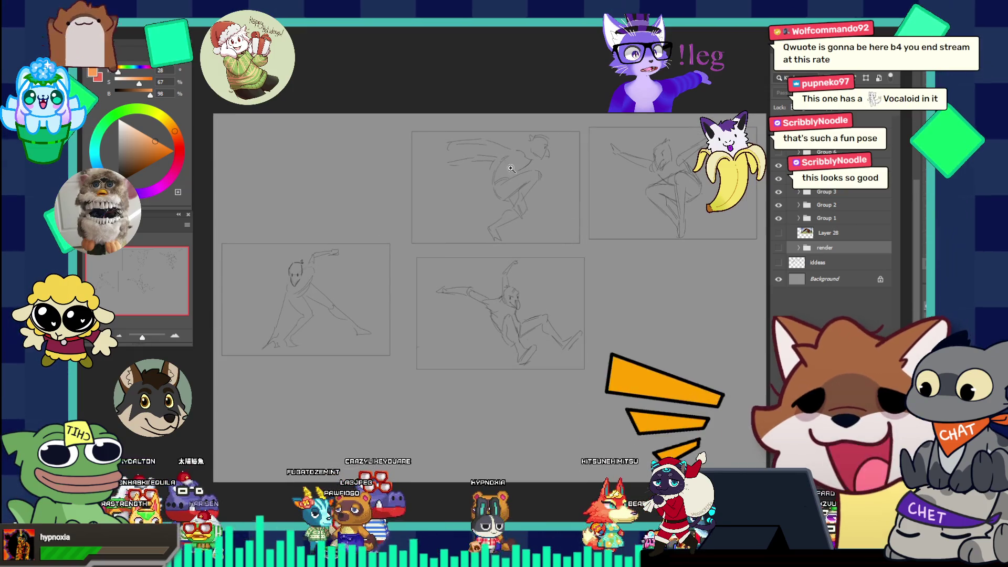
scroll(624, 208, "up", 1)
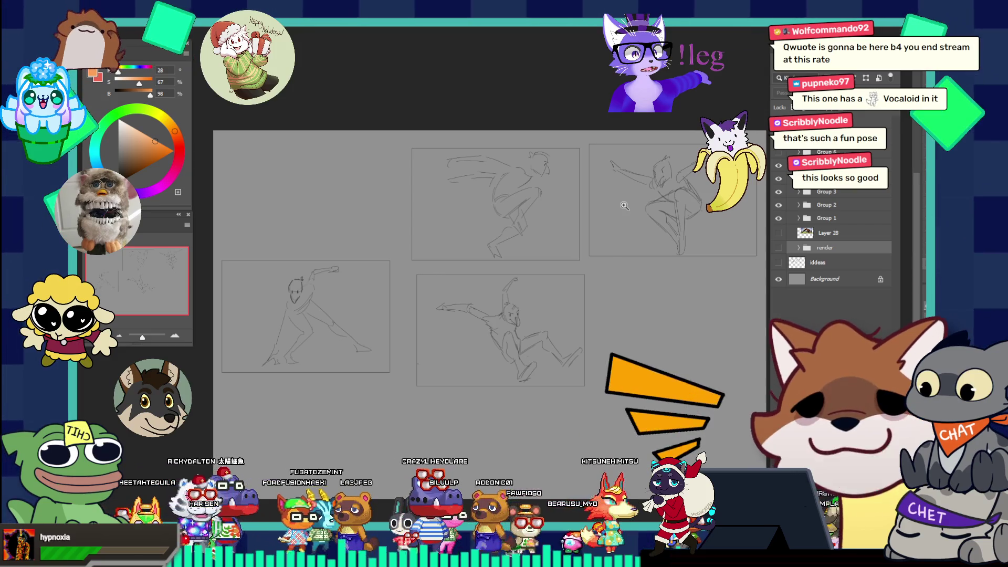
scroll(623, 205, "up", 1)
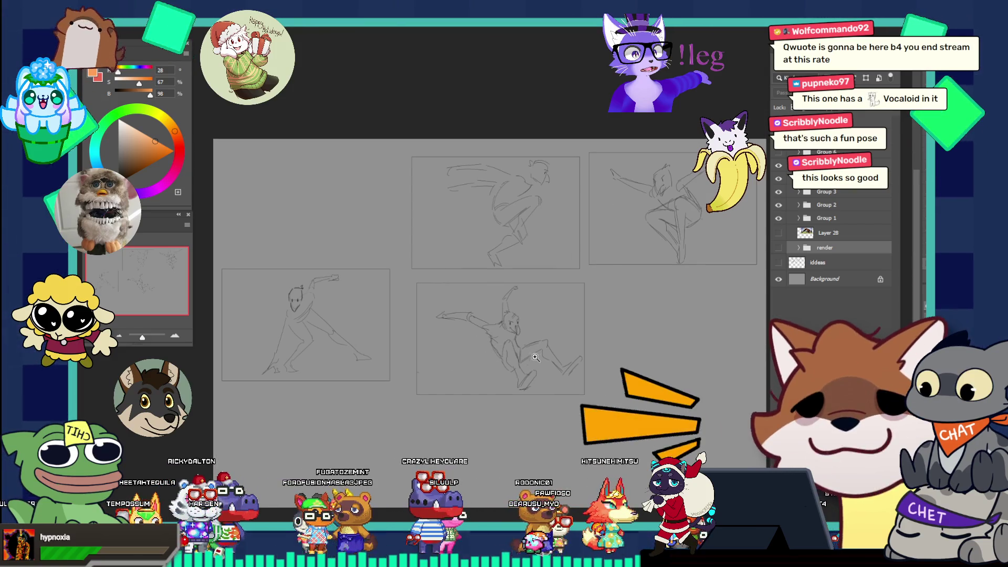
mouse_move(535, 357)
left_mouse_down()
mouse_move(572, 334)
mouse_move(551, 334)
left_mouse_up()
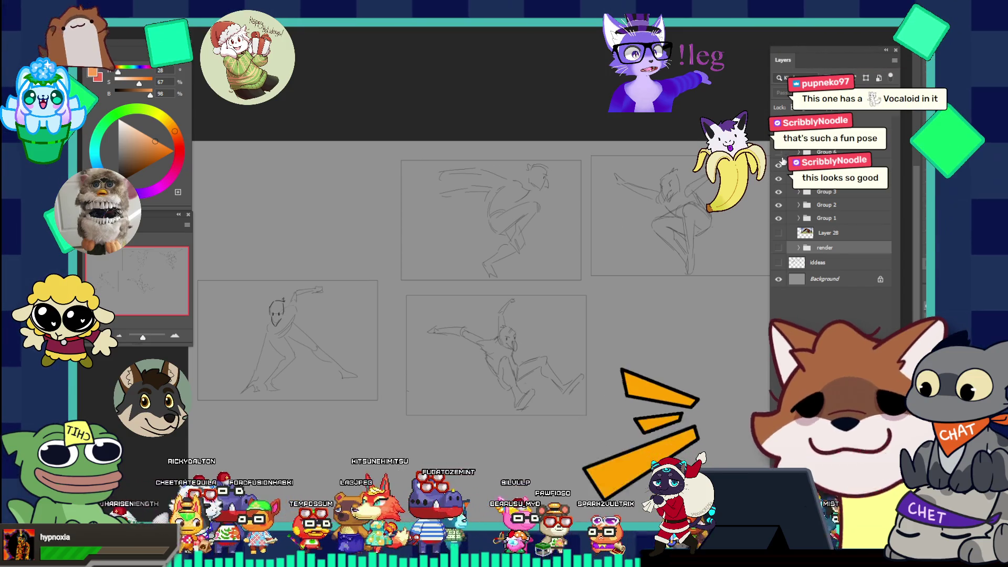
left_click(778, 152)
mouse_move(244, 200)
left_mouse_down()
mouse_move(283, 200)
mouse_move(239, 200)
left_mouse_up()
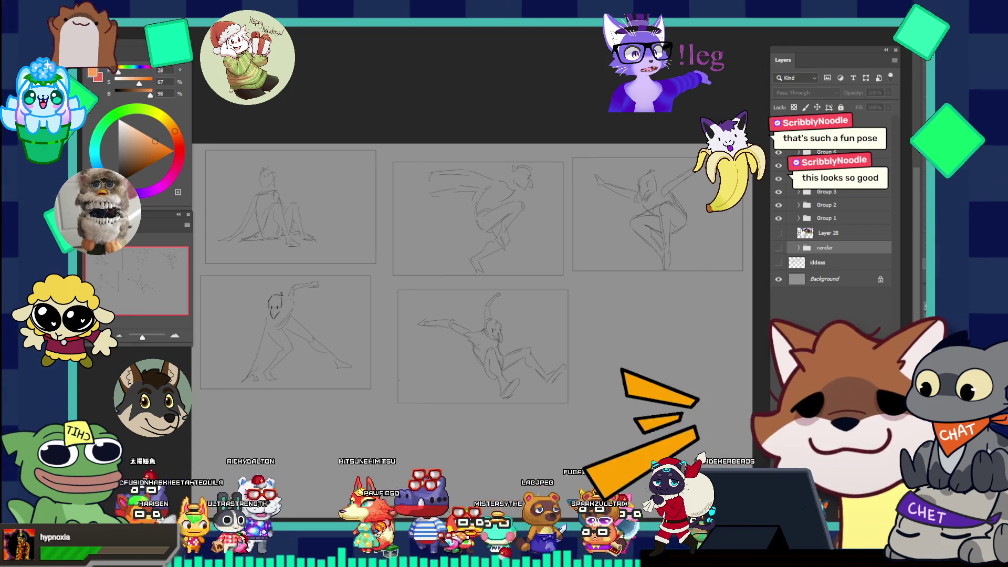
left_click_drag(779, 178, 779, 218)
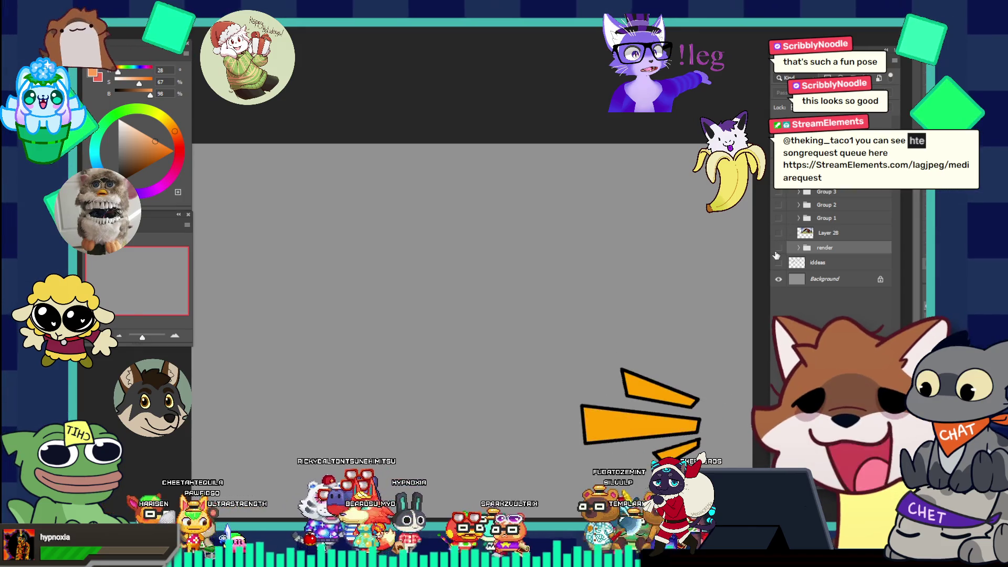
- Show the render group's painting again and expand the group to list its layers
left_click(778, 247)
left_click(488, 318, "alt")
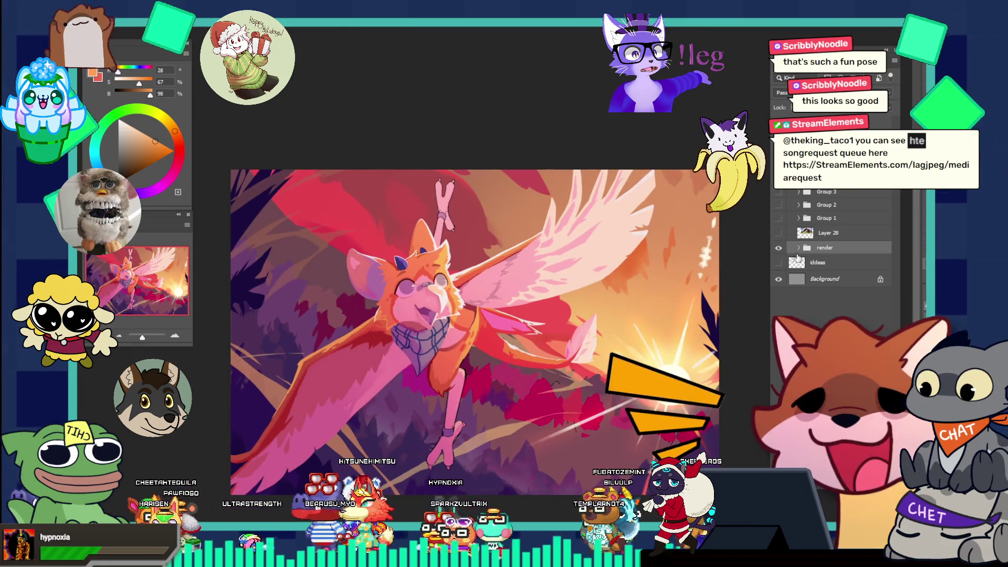
left_click(797, 248)
scroll(840, 247, "down", 3)
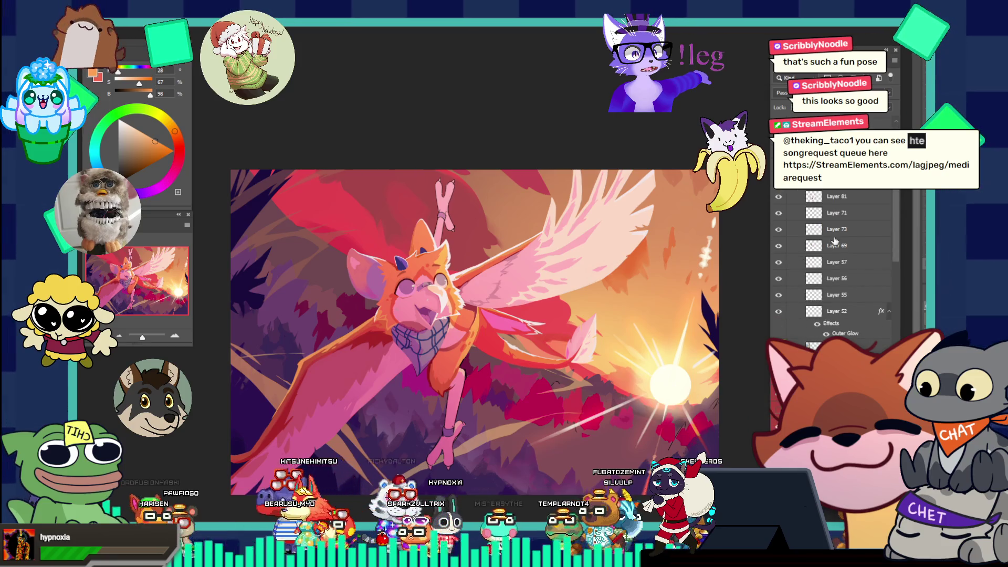
left_click_drag(894, 225, 895, 378)
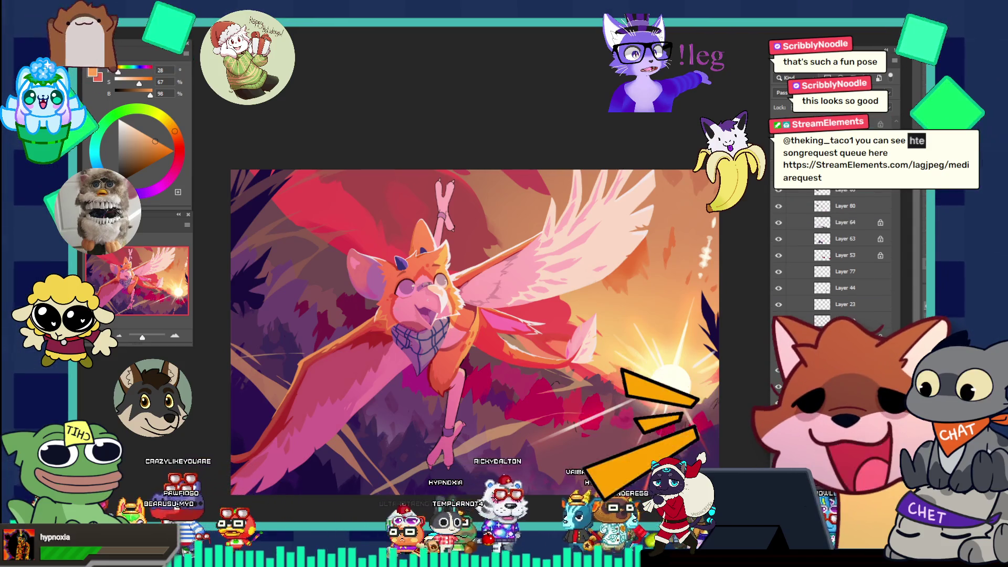
scroll(840, 262, "up", 2)
scroll(840, 252, "up", 5)
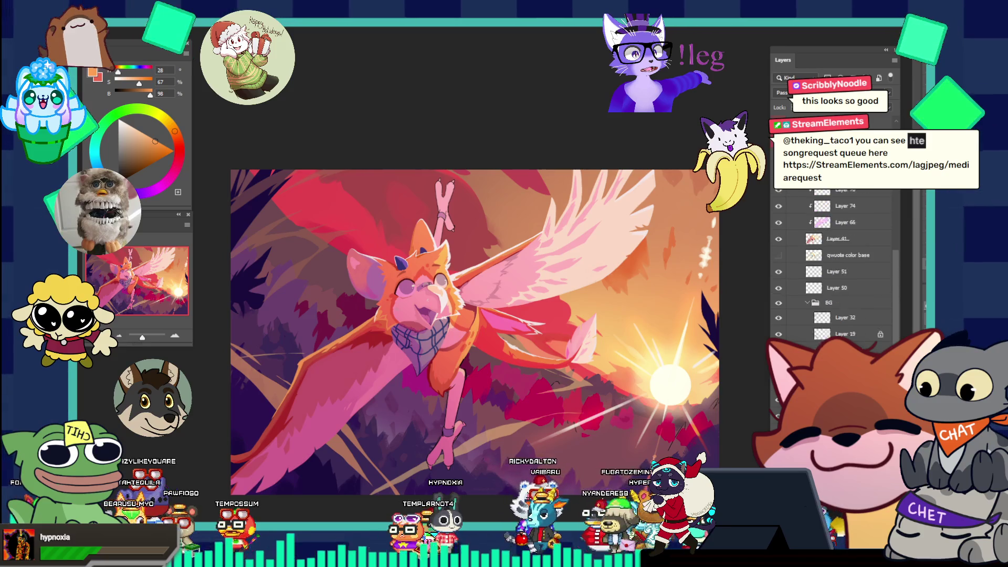
scroll(840, 252, "up", 3)
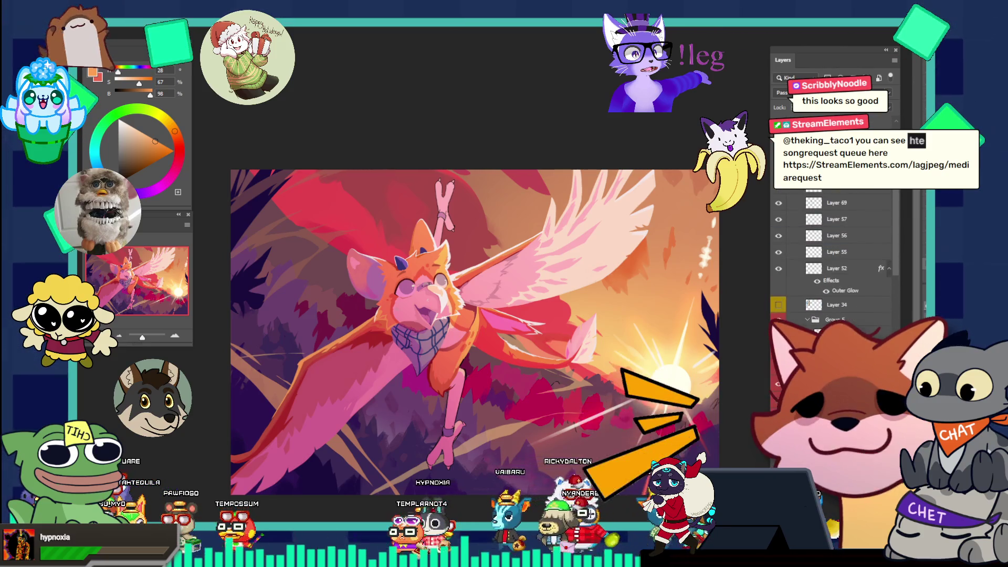
scroll(840, 236, "up", 3)
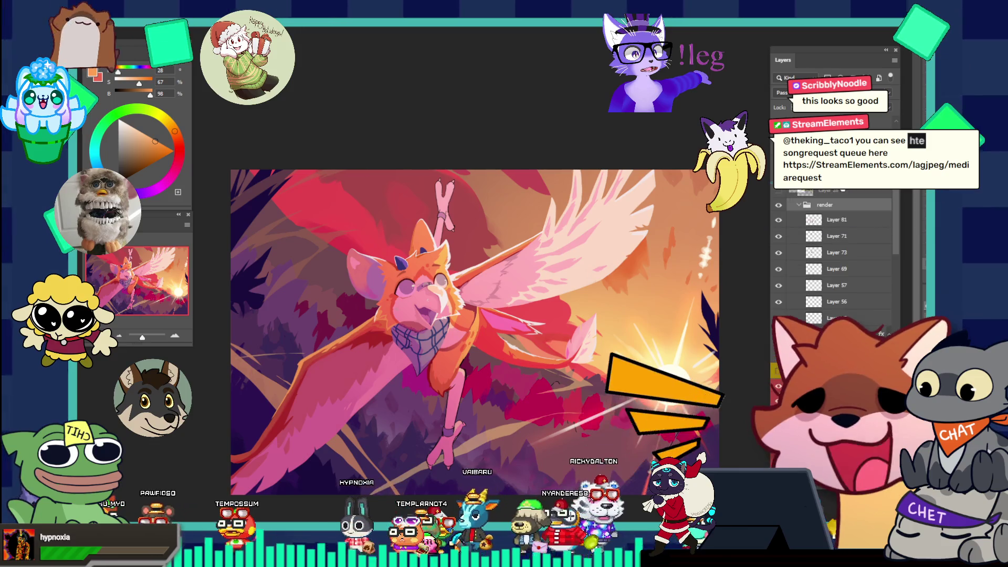
- Find the handwritten ideas notes layer and turn its visibility off
left_click(779, 190)
scroll(412, 282, "up", 1)
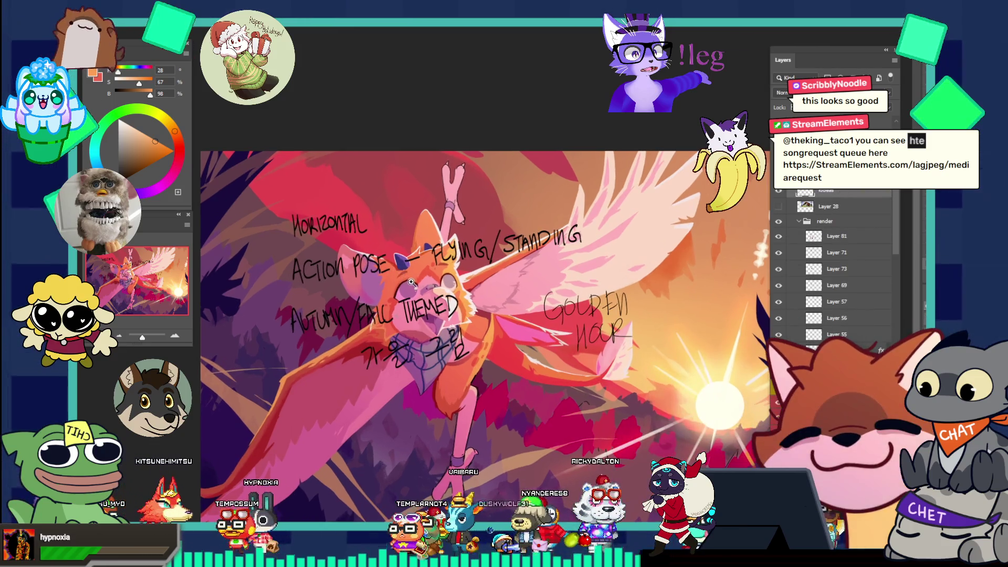
scroll(519, 324, "down", 1)
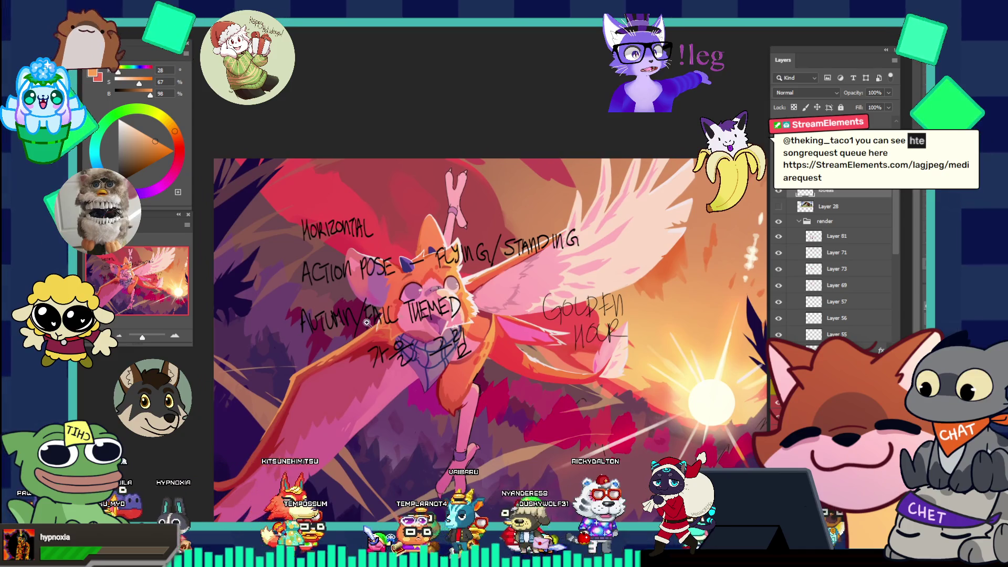
scroll(398, 315, "down", 1)
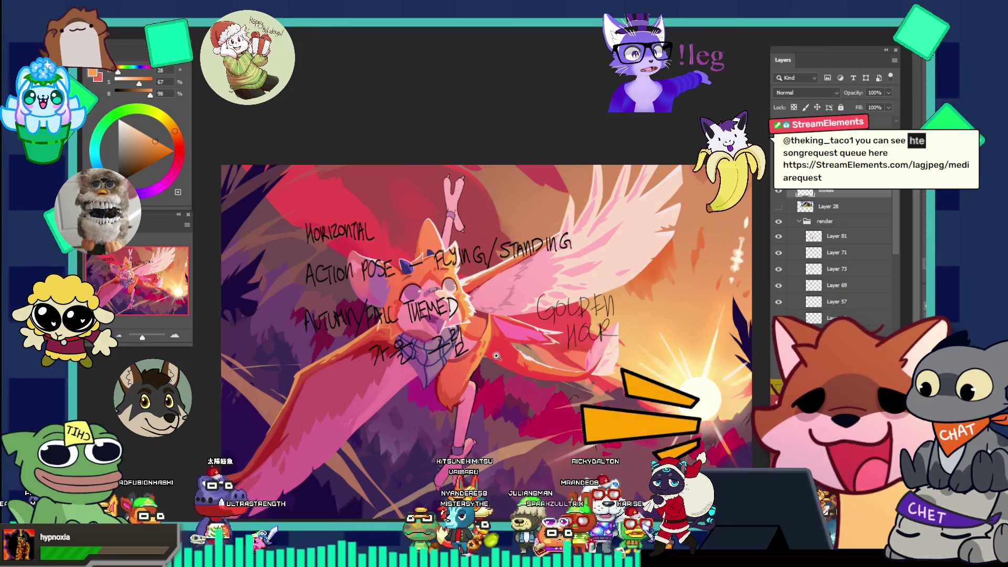
scroll(439, 346, "up", 1)
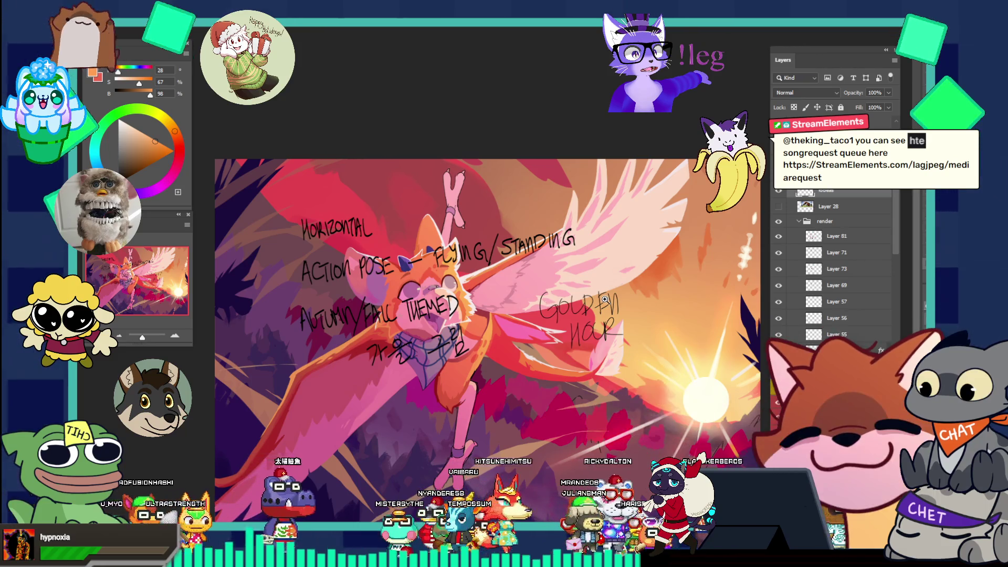
key("Delete")
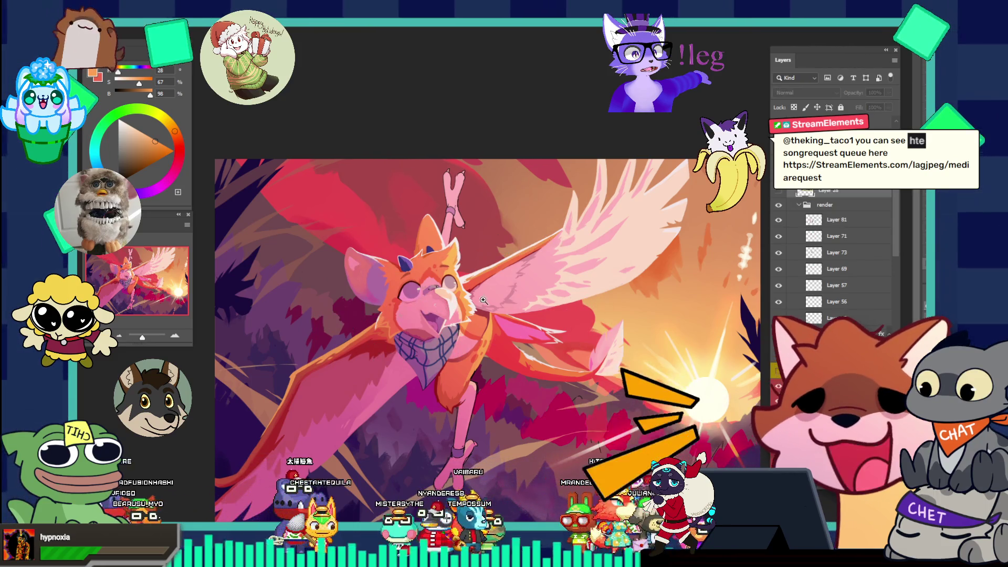
scroll(483, 303, "down", 1)
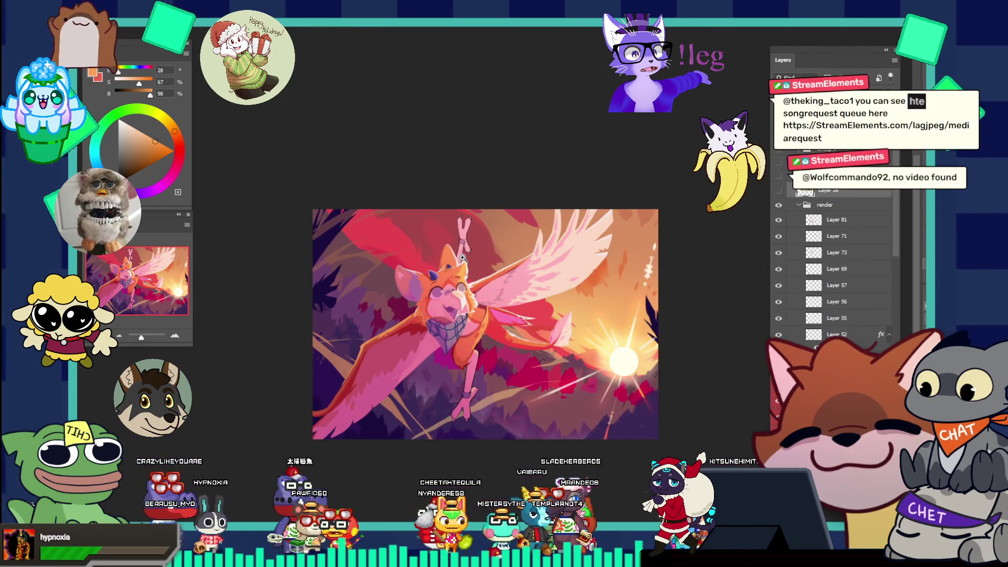
scroll(515, 338, "up", 1)
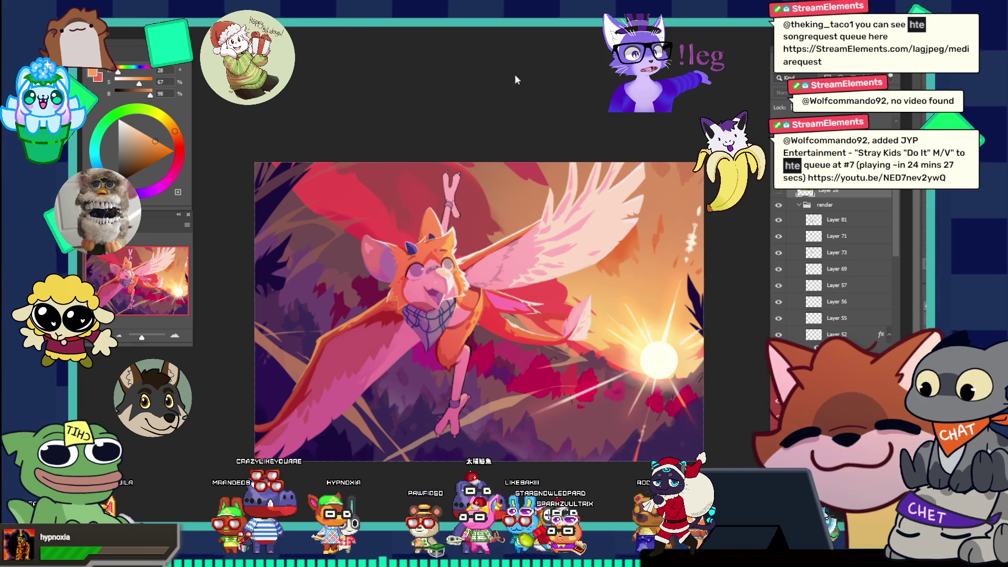
key("alt+Tab")
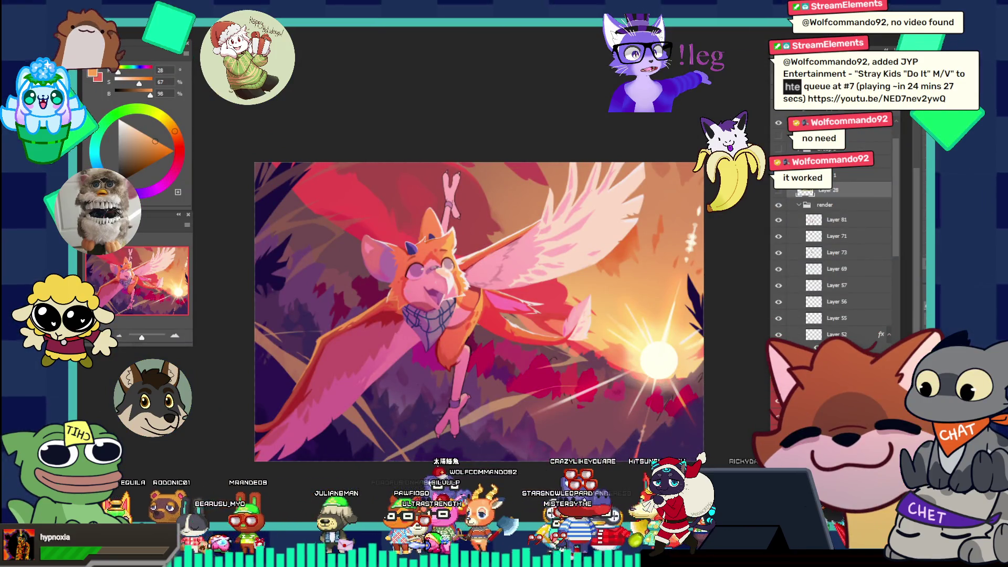
left_click(569, 358)
left_click(571, 355)
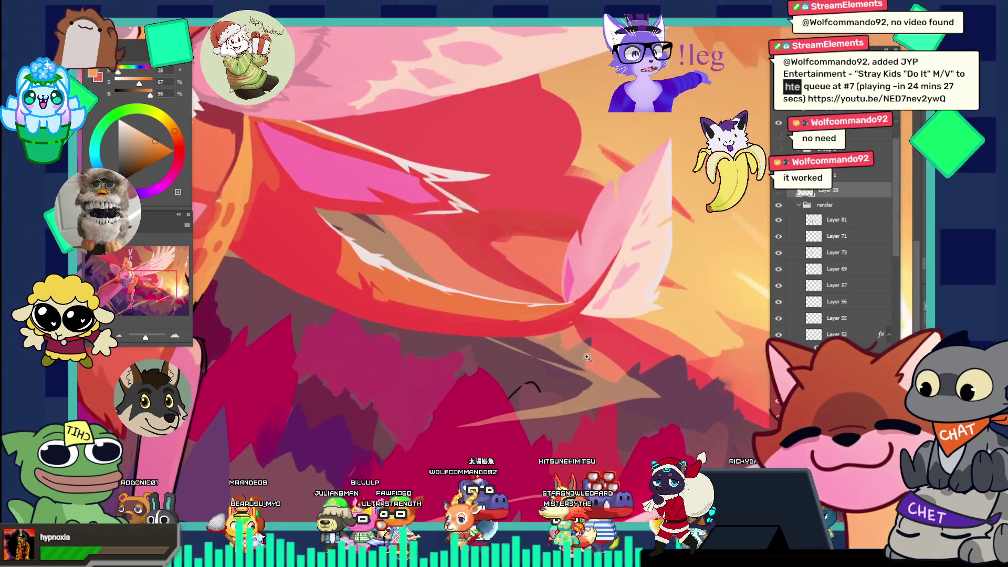
key("ctrl+0")
key("ctrl+minus")
key("ctrl+minus")
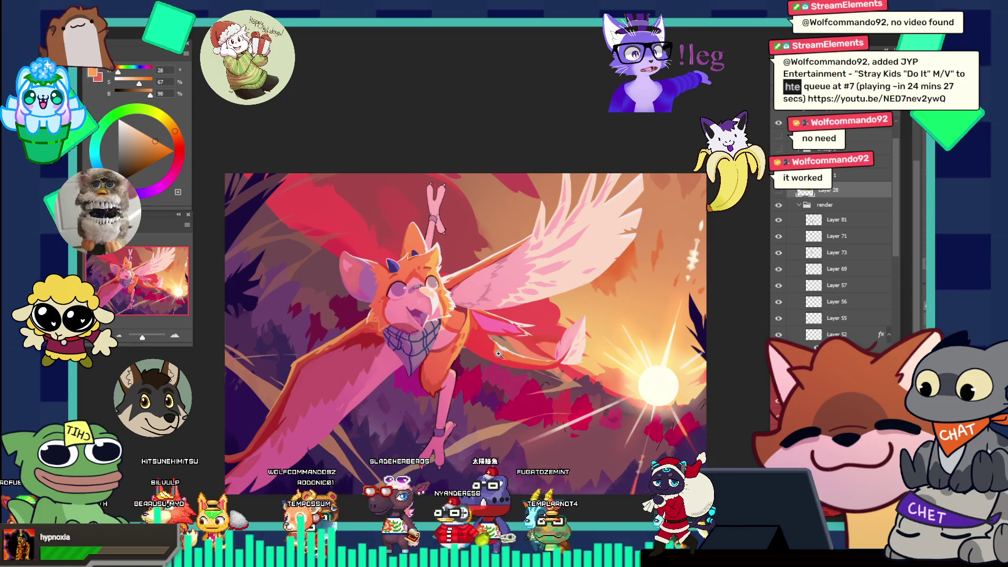
left_click_drag(633, 339, 584, 294)
left_click_drag(627, 341, 656, 326)
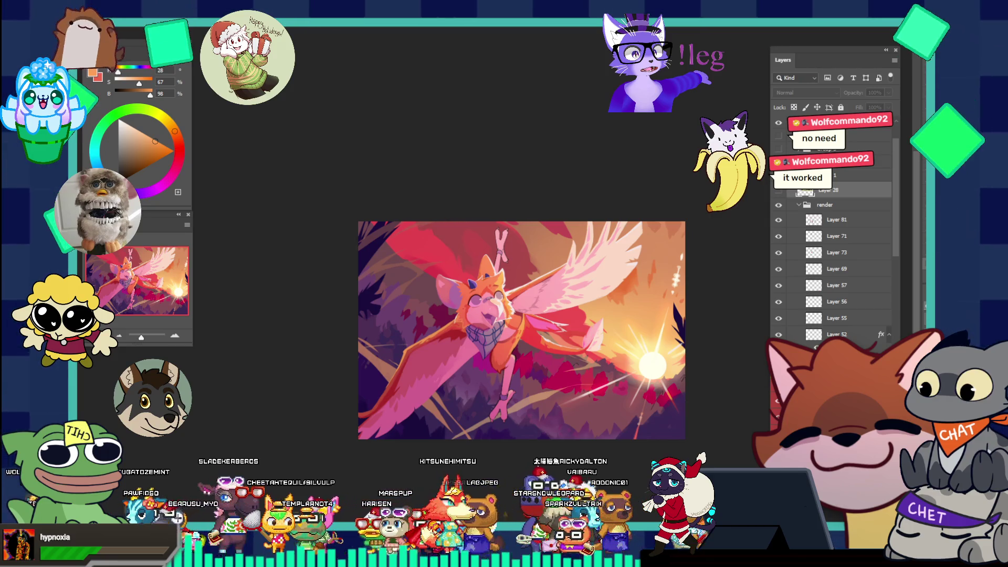
left_click(644, 295)
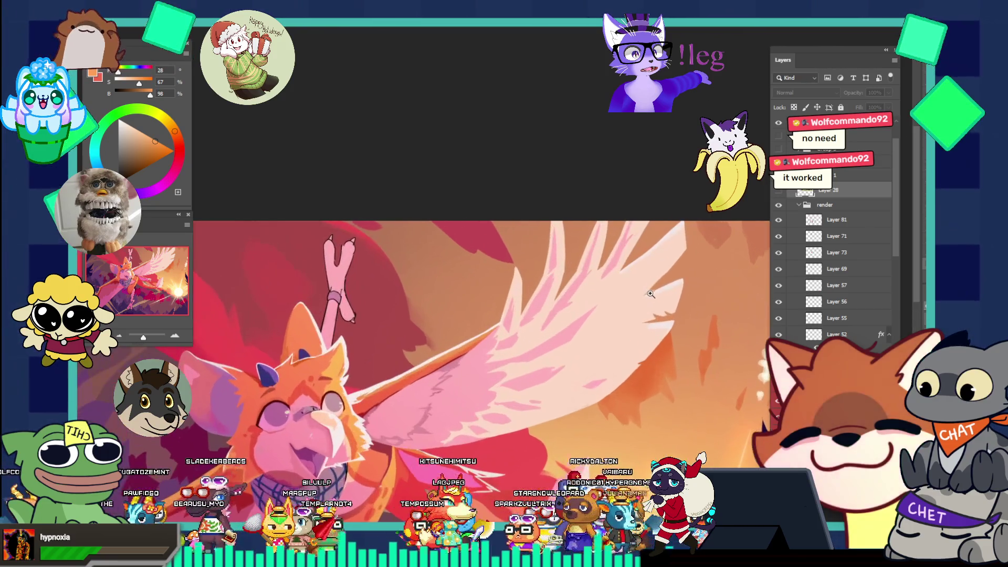
- Sample the wing feathers' pale pink and make Layer 71 the active layer
left_click(645, 290)
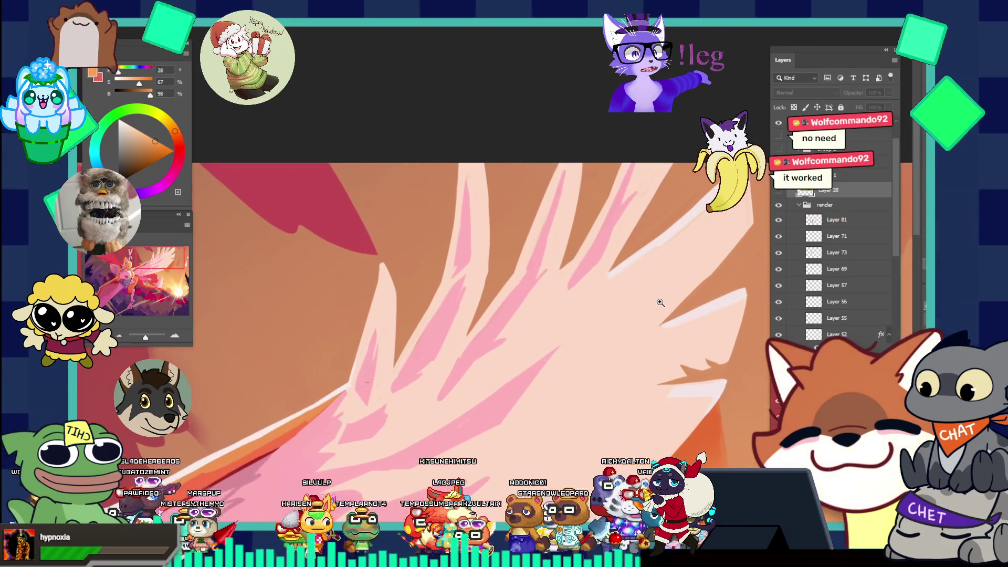
key("i")
left_click(666, 233)
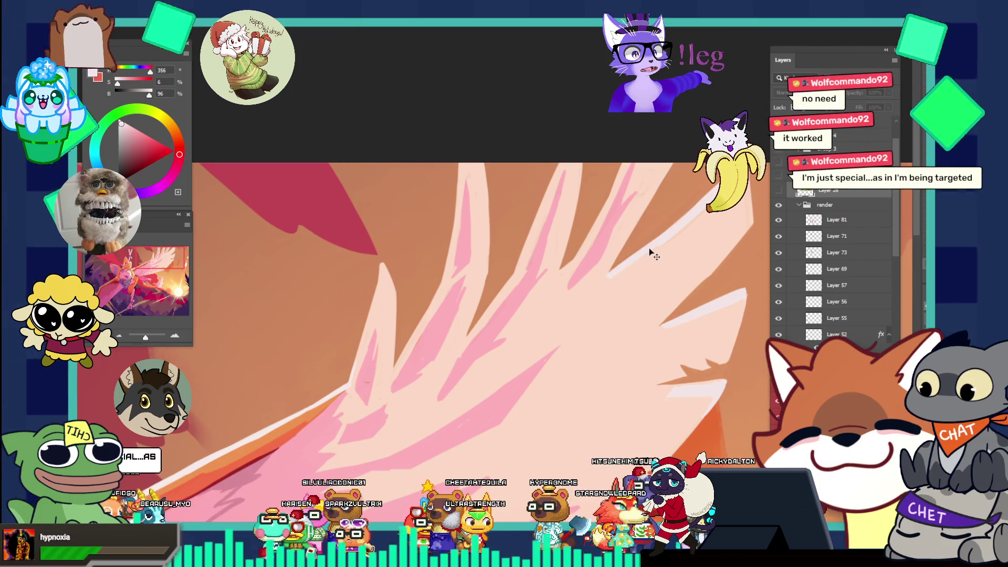
left_click(653, 230, "ctrl")
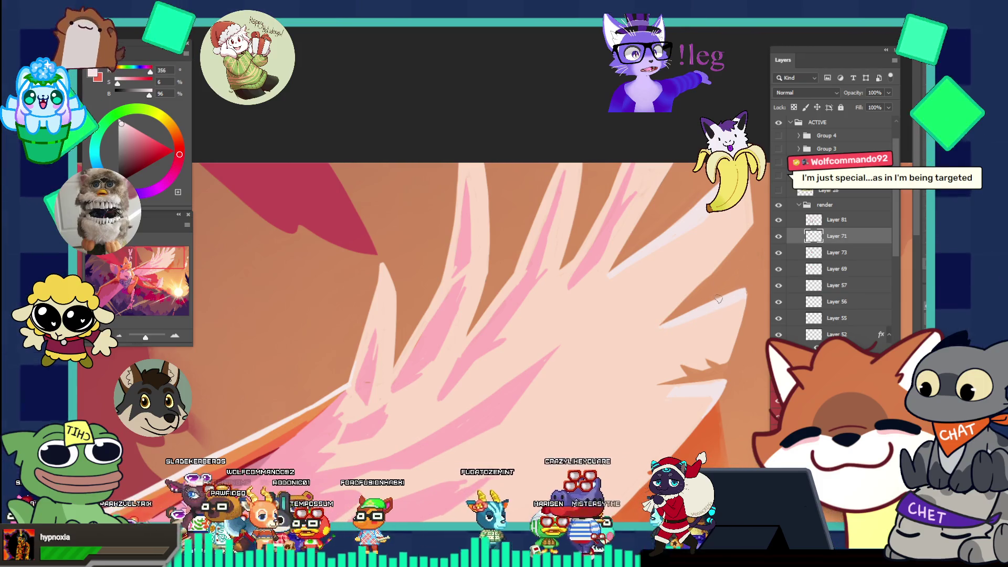
- Sample the orange of the wing's outer edge and return to the Brush
scroll(717, 299, "down", 10)
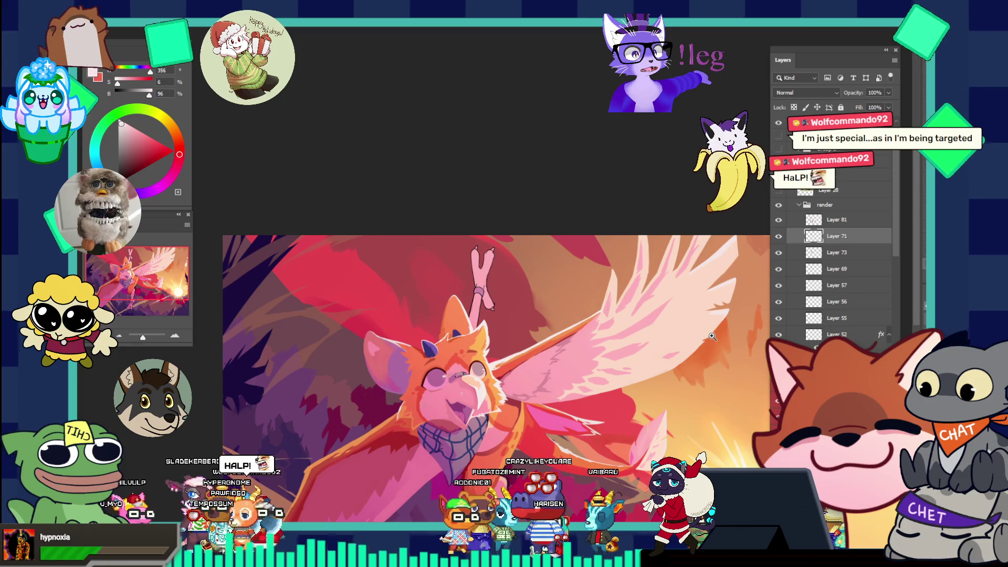
scroll(621, 281, "up", 3)
scroll(611, 314, "down", 3)
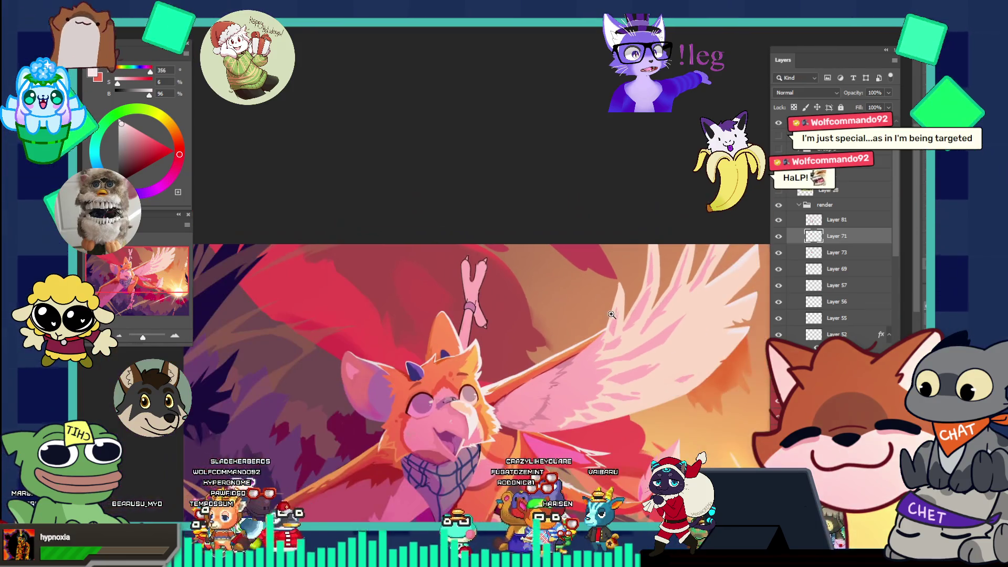
scroll(616, 325, "up", 2)
scroll(559, 353, "down", 1)
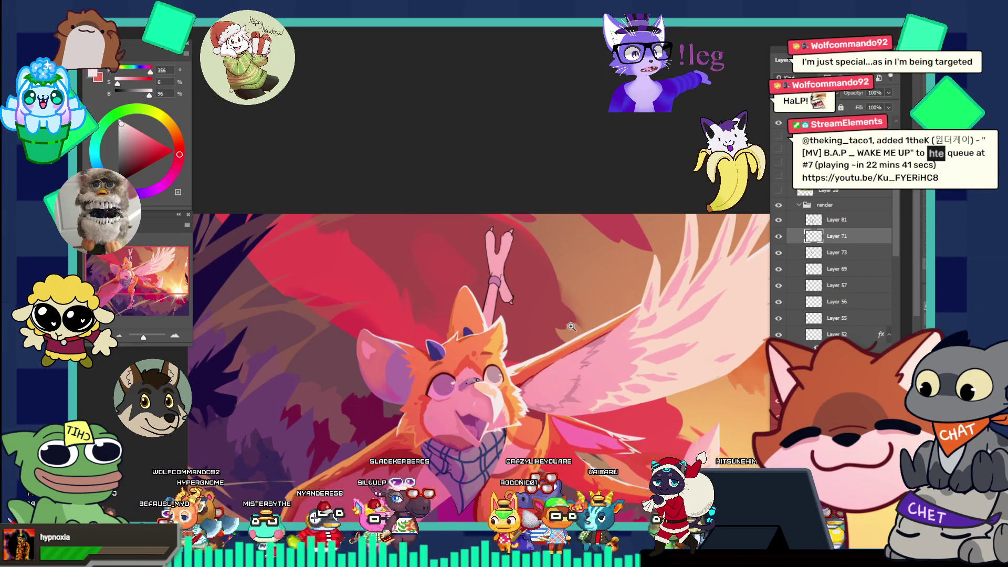
mouse_move(571, 326)
left_mouse_down()
mouse_move(651, 327)
mouse_move(644, 320)
left_mouse_up()
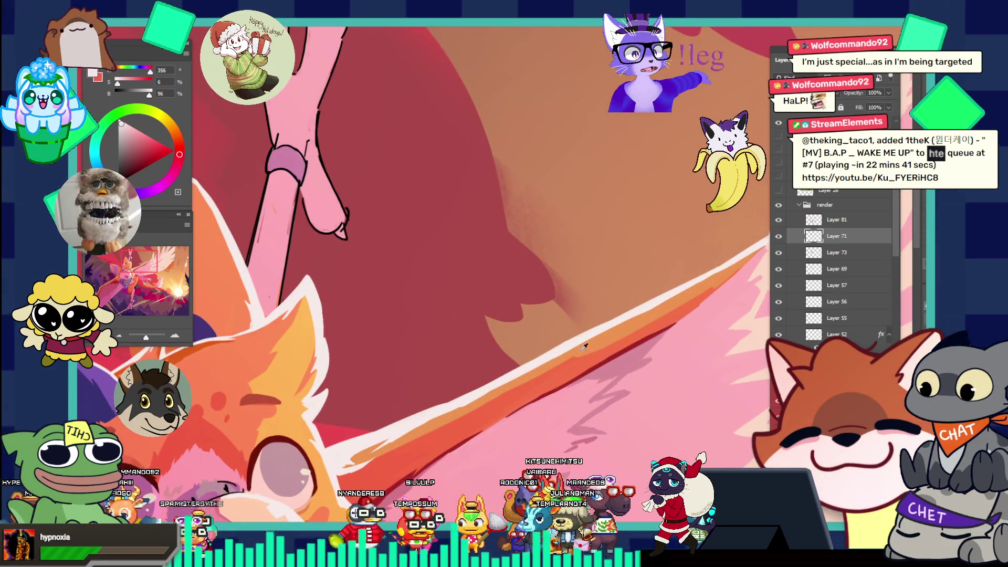
key("i")
left_click(574, 342)
key("b")
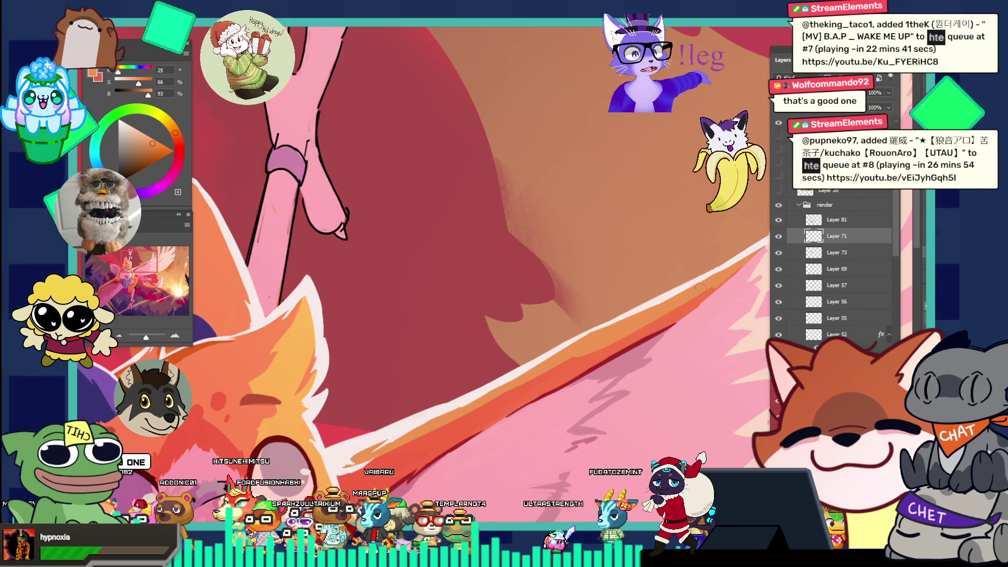
left_click_drag(724, 272, 579, 196)
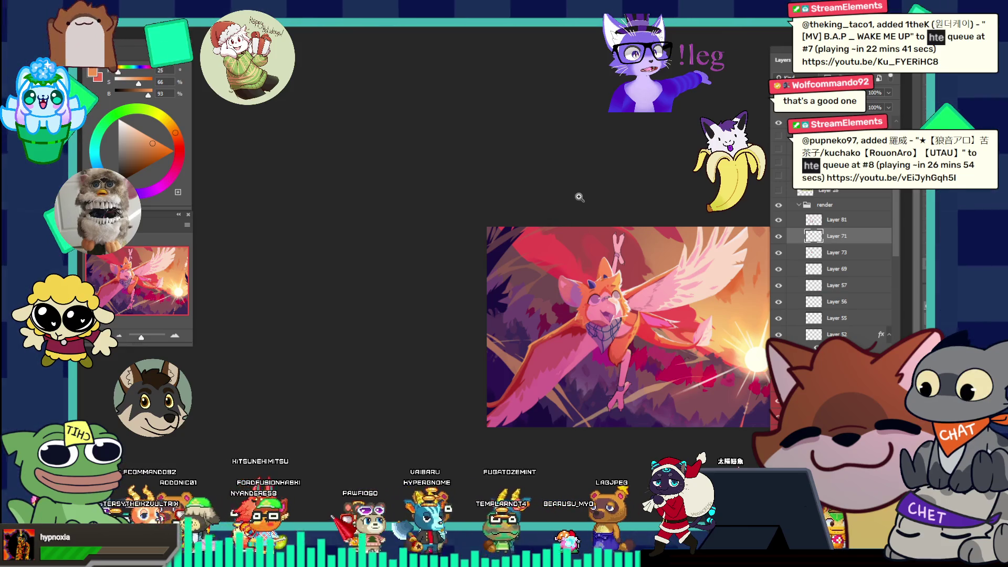
- Zoom in on the plaid scarf and sample its dark magenta
left_click_drag(607, 327, 661, 389)
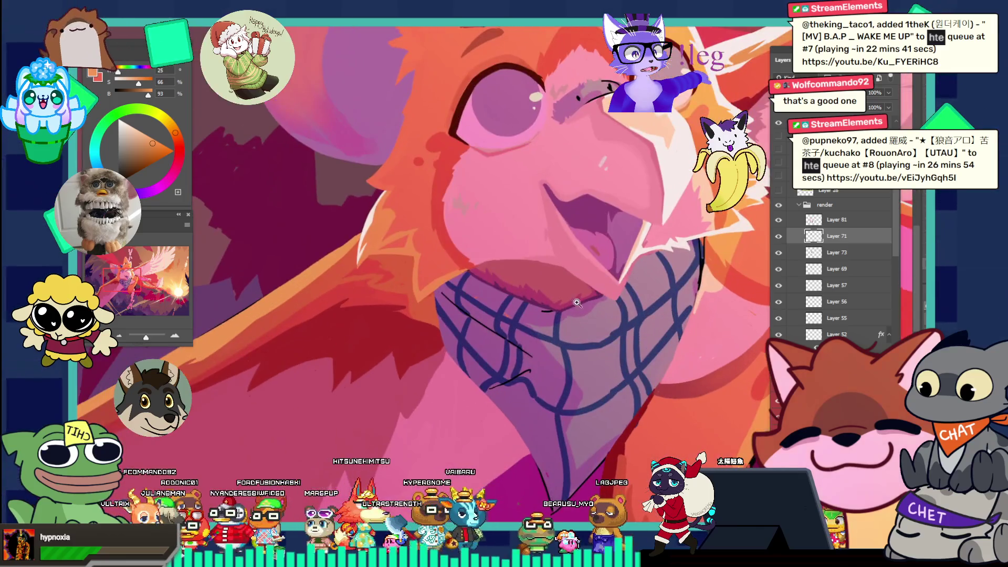
left_click(576, 297)
left_click(572, 290)
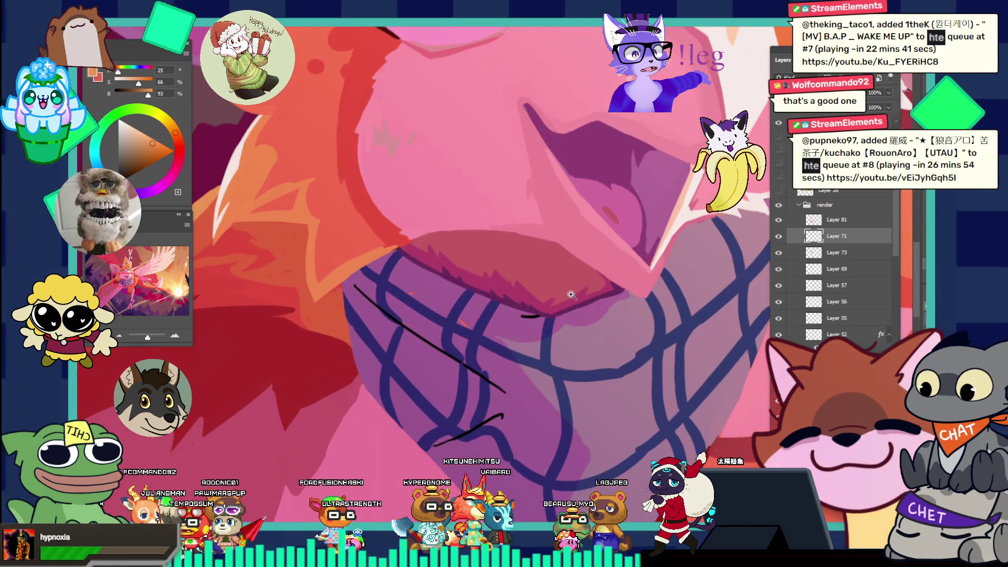
left_click(543, 314)
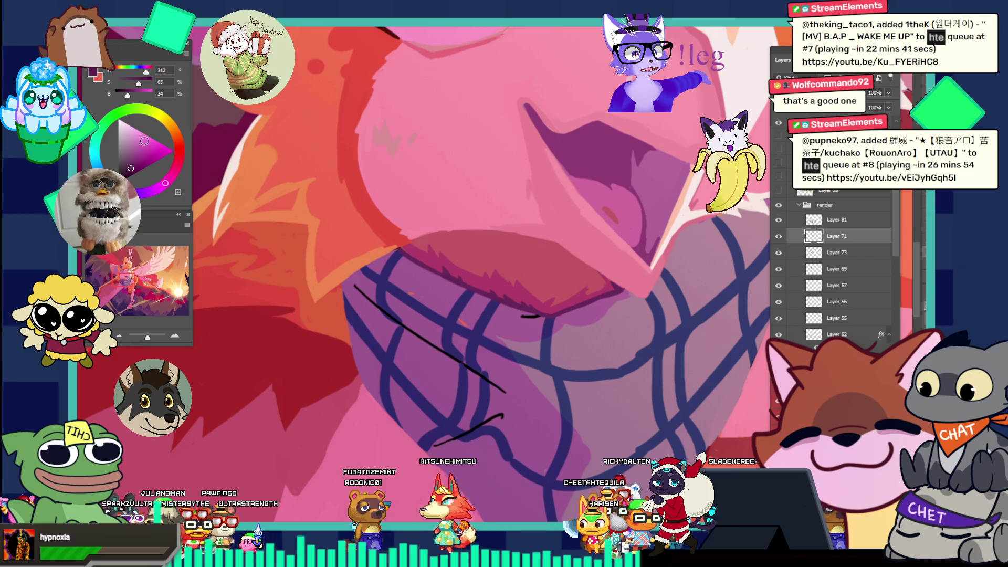
mouse_move(525, 286)
left_mouse_down()
mouse_move(504, 286)
mouse_move(564, 286)
left_mouse_up()
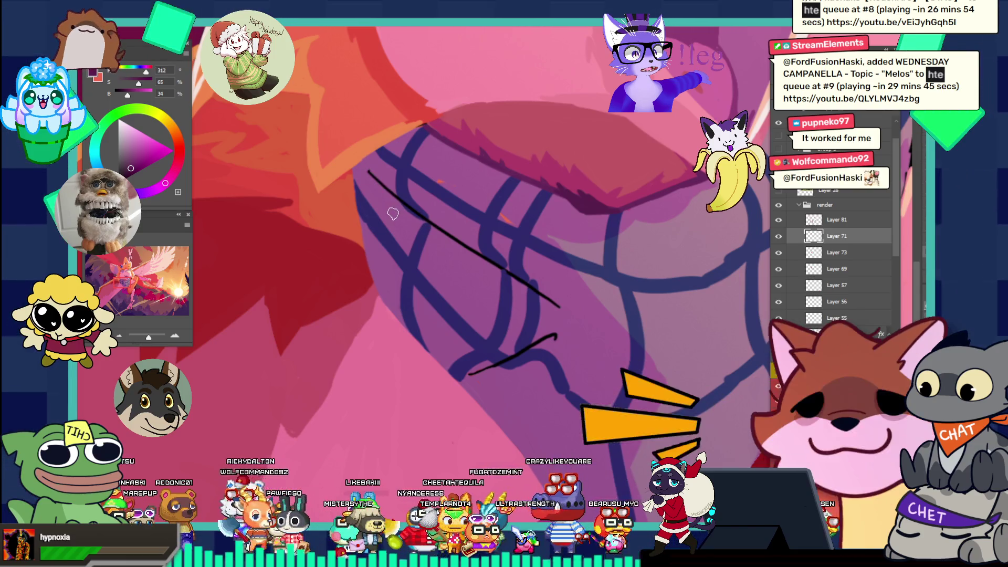
- Try thin dark strokes along the black sketch line, then undo them
left_click_drag(367, 169, 462, 261)
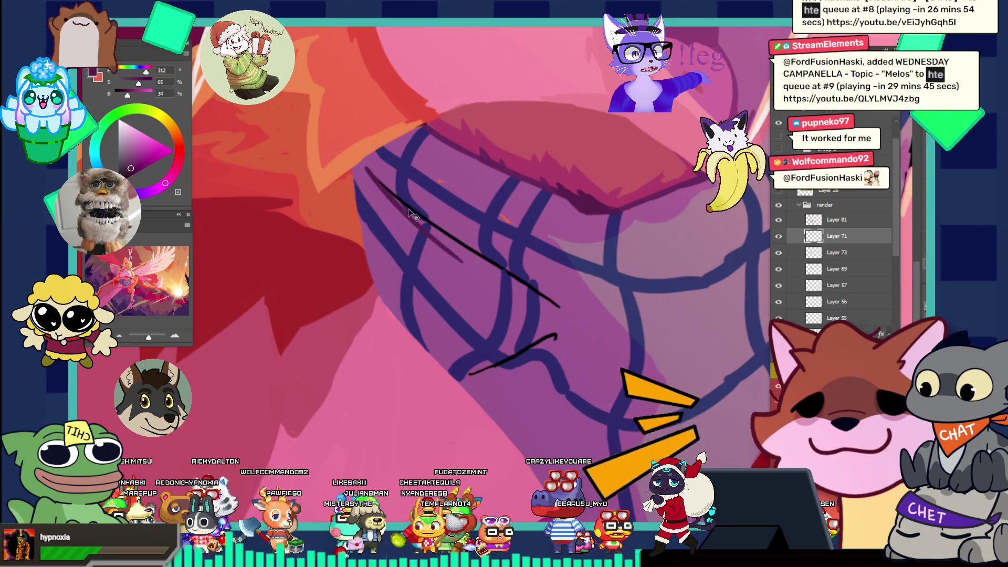
key("ctrl+z")
left_click_drag(368, 169, 462, 261)
key("ctrl+z")
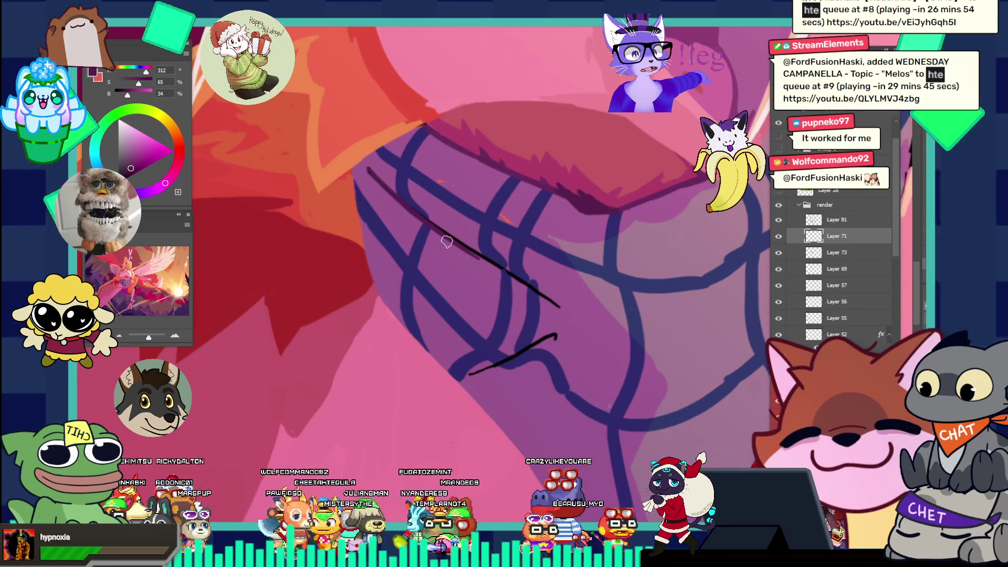
key("ctrl+z")
left_click_drag(368, 169, 477, 258)
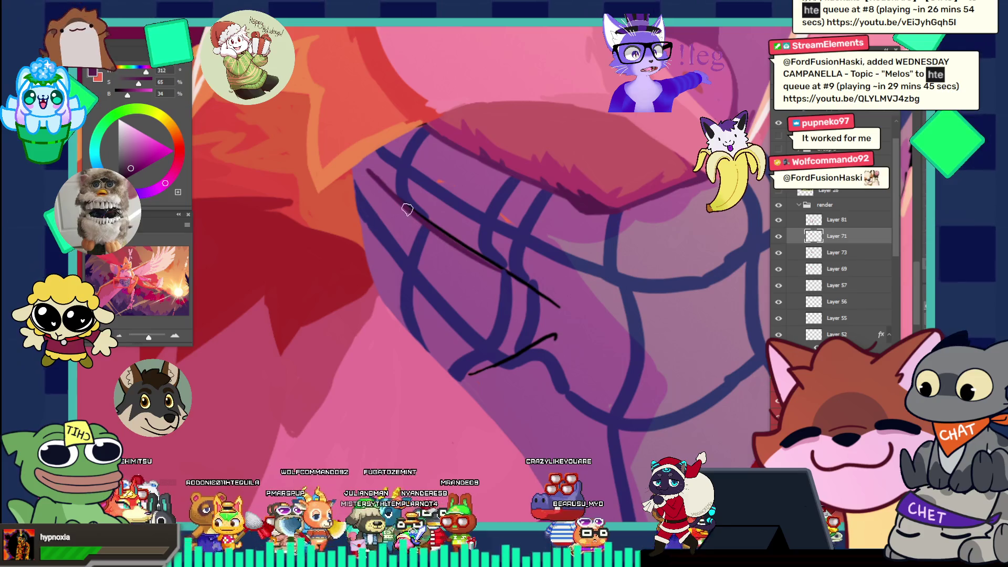
mouse_move(401, 200)
left_mouse_down()
mouse_move(481, 268)
mouse_move(554, 298)
left_mouse_up()
left_click_drag(479, 214, 535, 288)
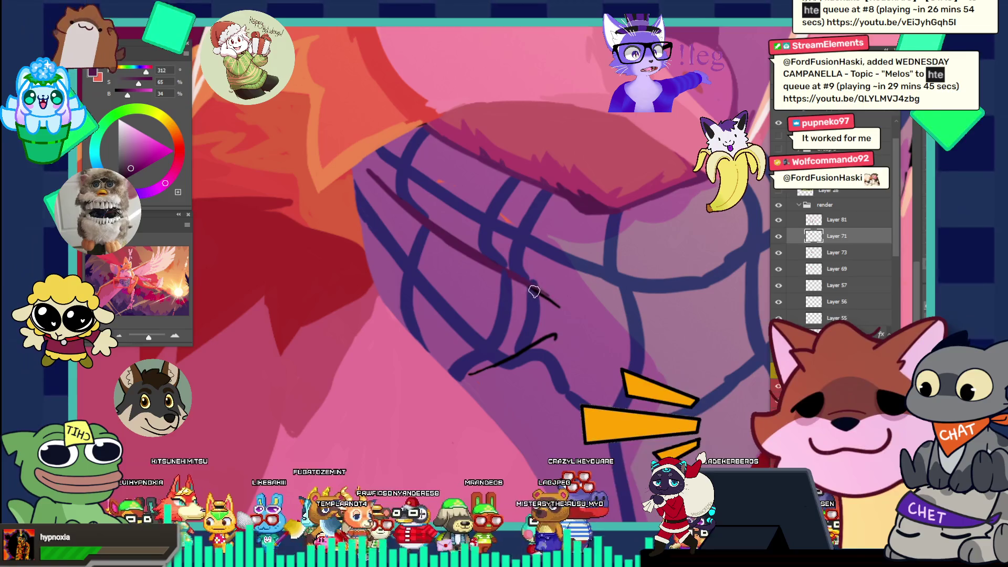
key("ctrl+z")
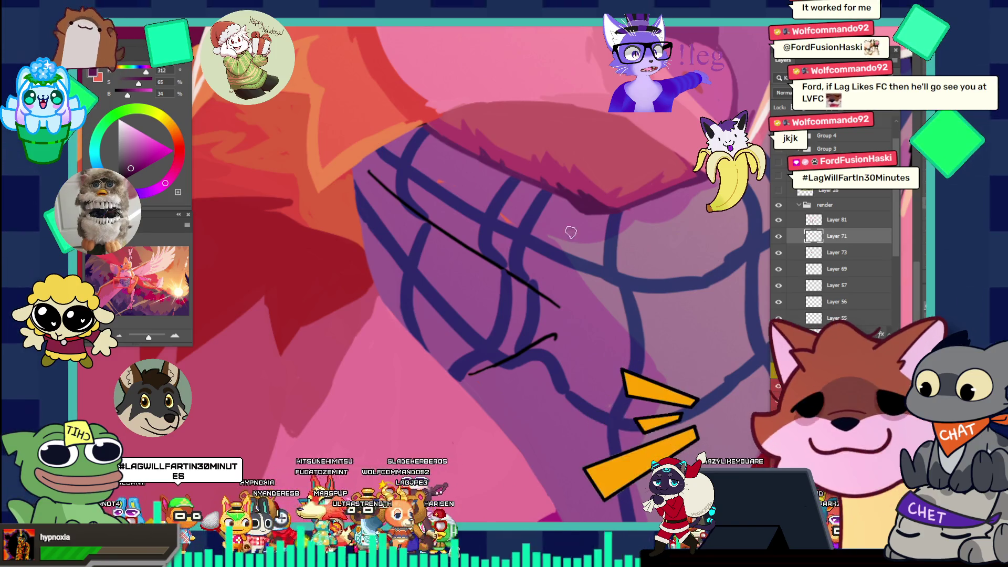
- Zoom in toward the scarf's lower point and sample its colours, ending on a muted violet-blue
key("b")
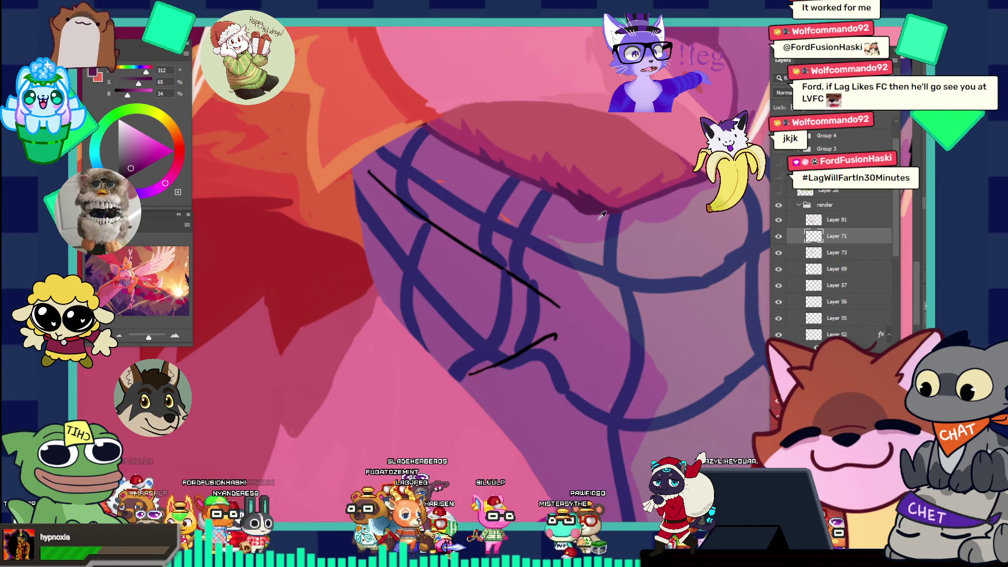
left_click(599, 223, "alt")
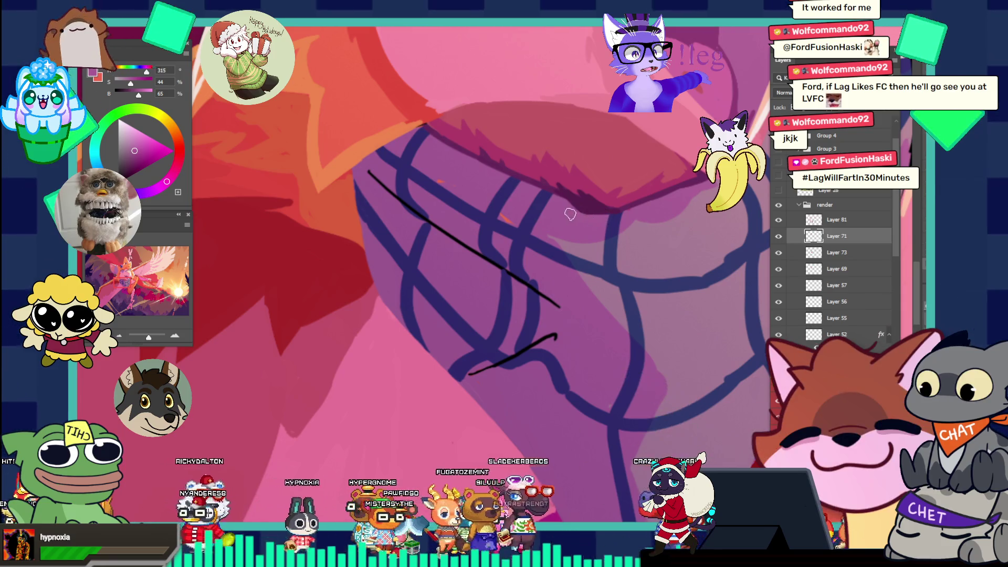
mouse_move(578, 199)
left_mouse_down()
mouse_move(515, 181)
mouse_move(506, 122)
left_mouse_up()
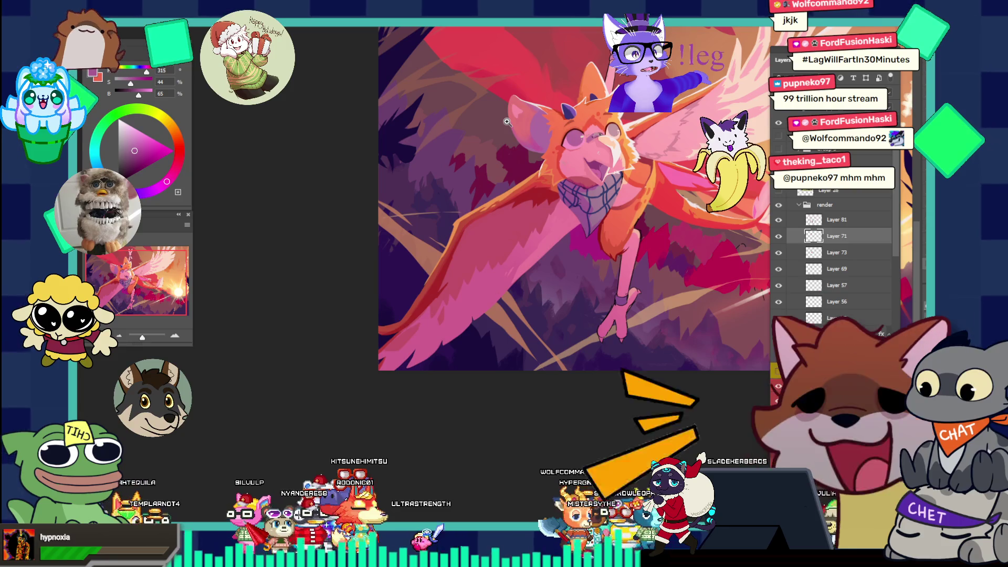
left_click(624, 208)
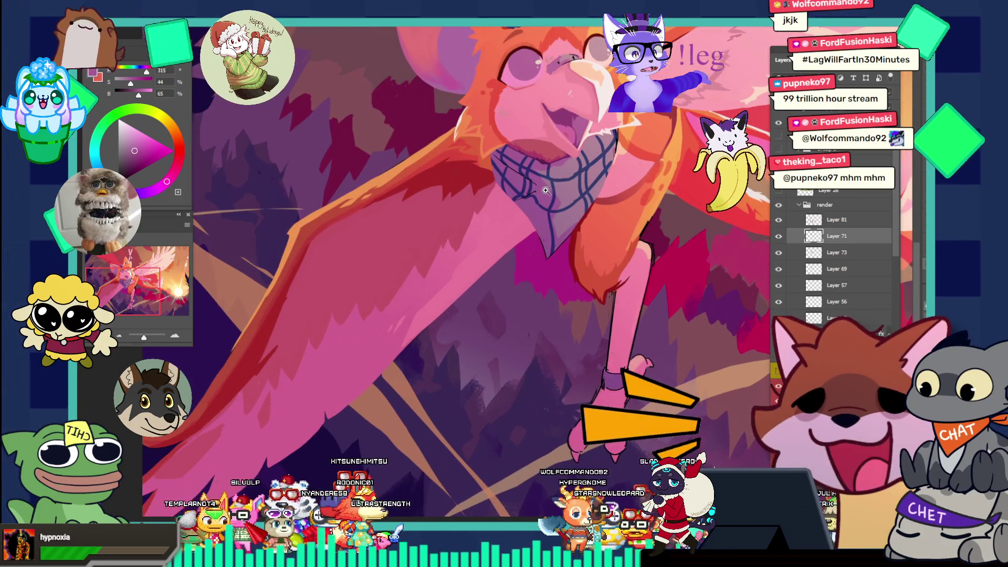
left_click(555, 186)
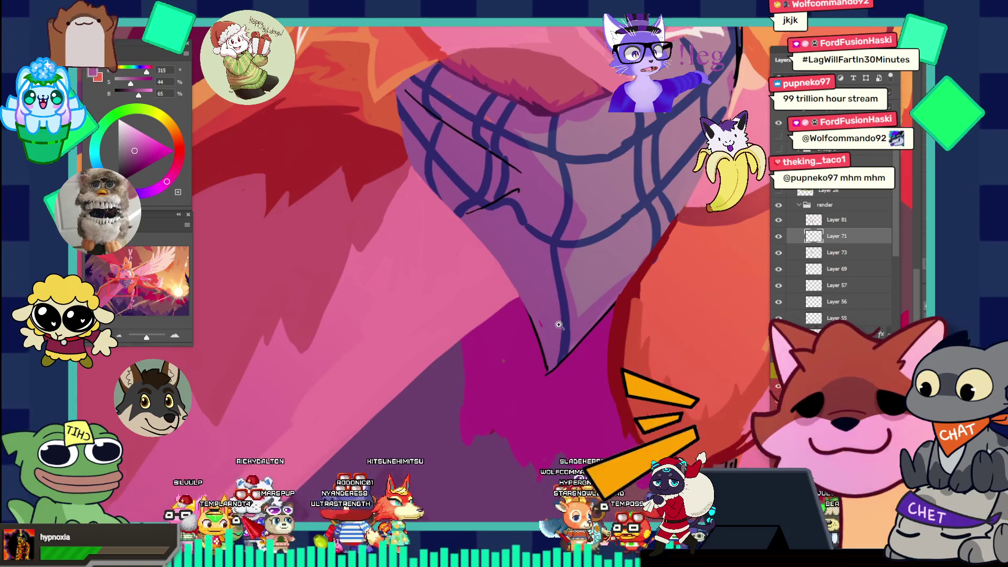
left_click(550, 308)
key("i")
left_click(530, 209)
key("l")
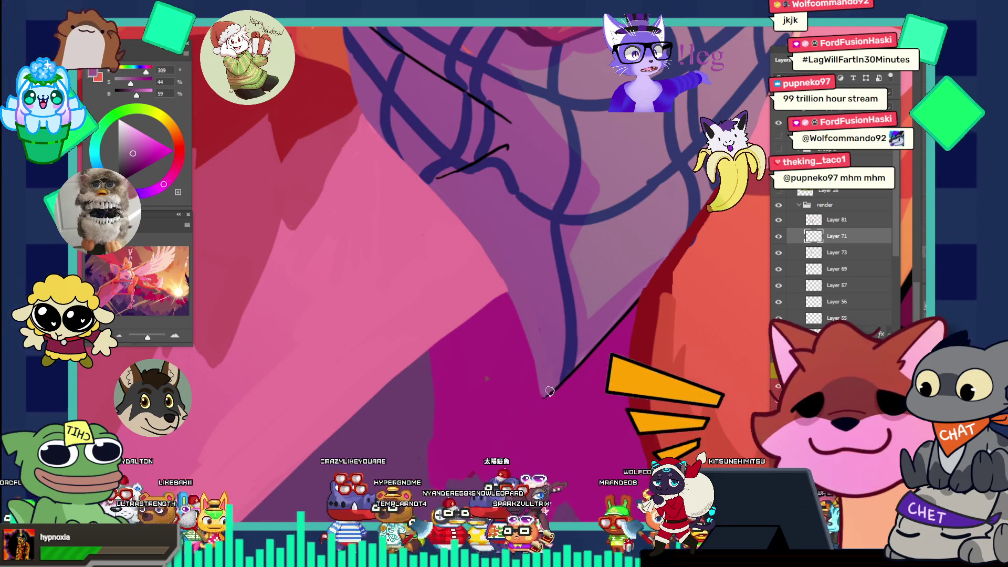
key("i")
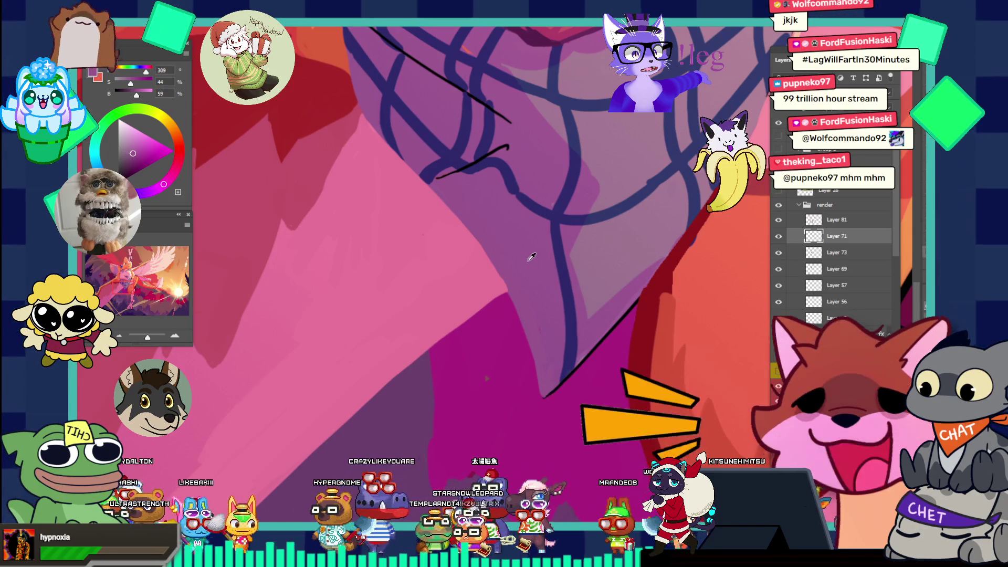
key("l")
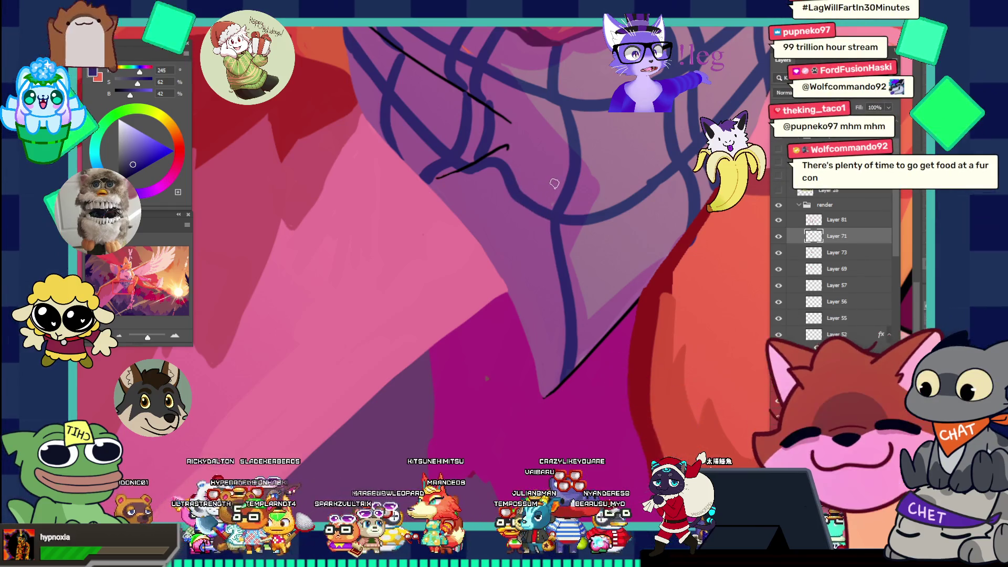
scroll(603, 216, "down", 2)
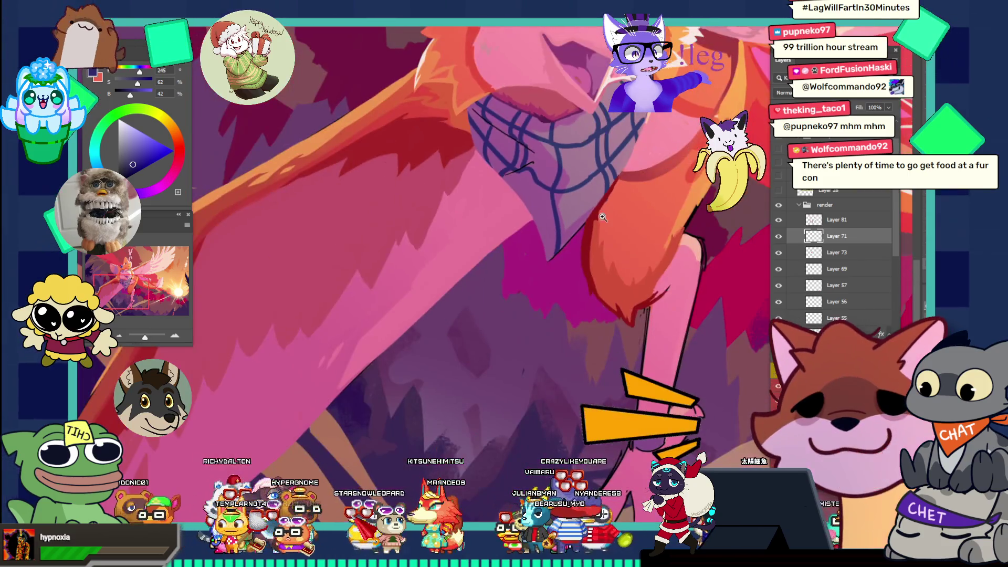
- On Layer 81, sample the surrounding purple and paint over the middle of the black sketch line
scroll(604, 216, "up", 3)
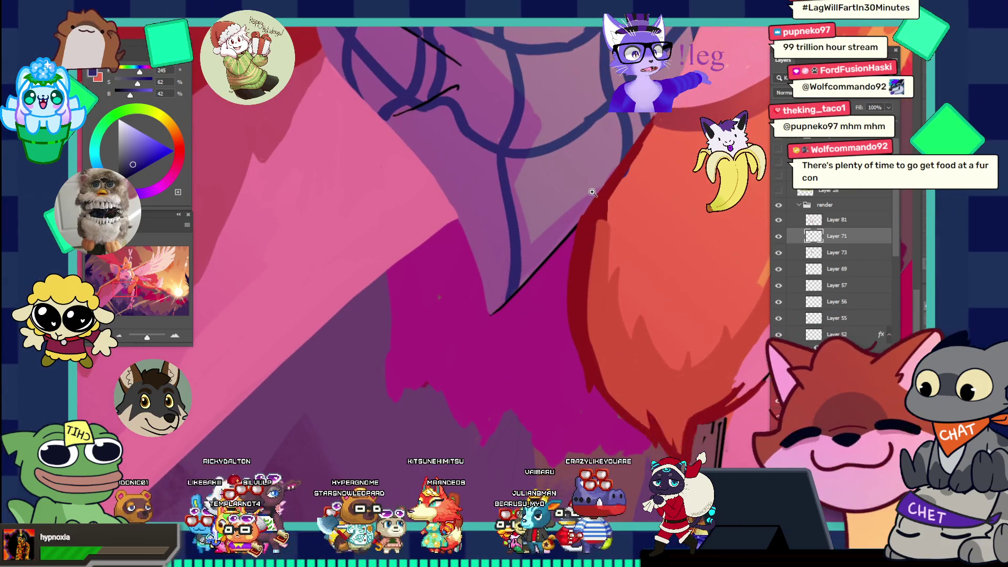
left_click(587, 208)
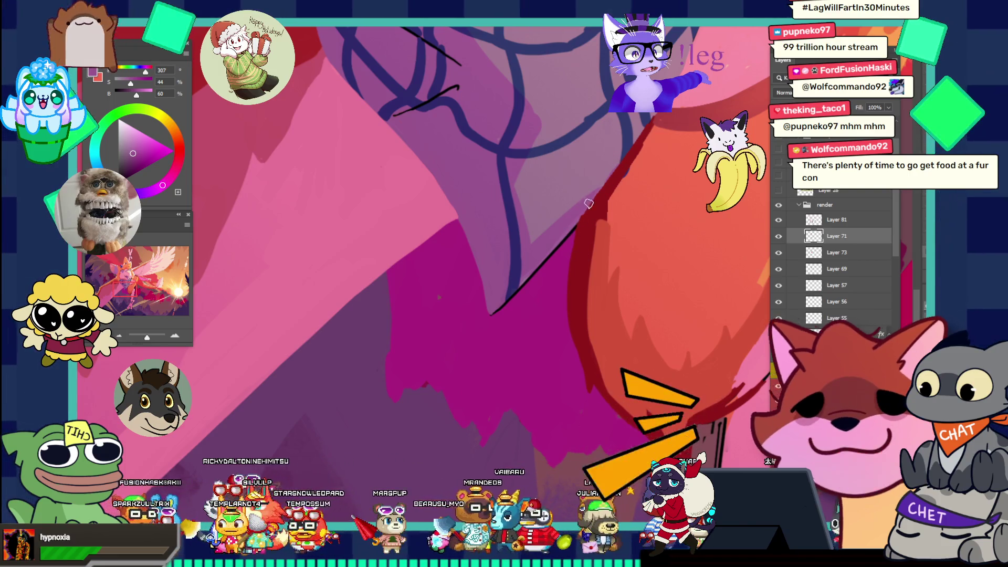
left_click(840, 220)
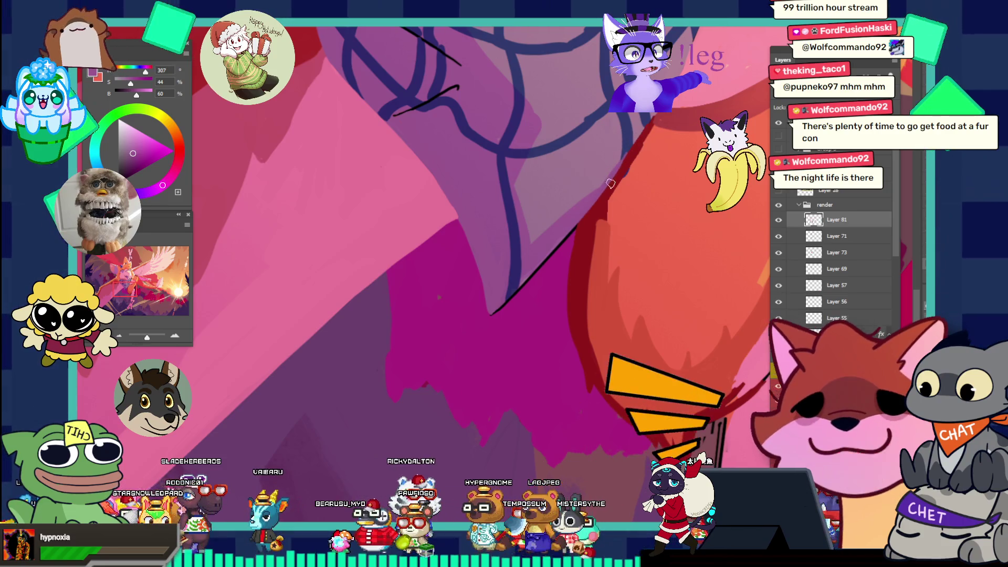
scroll(546, 257, "down", 3)
scroll(634, 211, "up", 3)
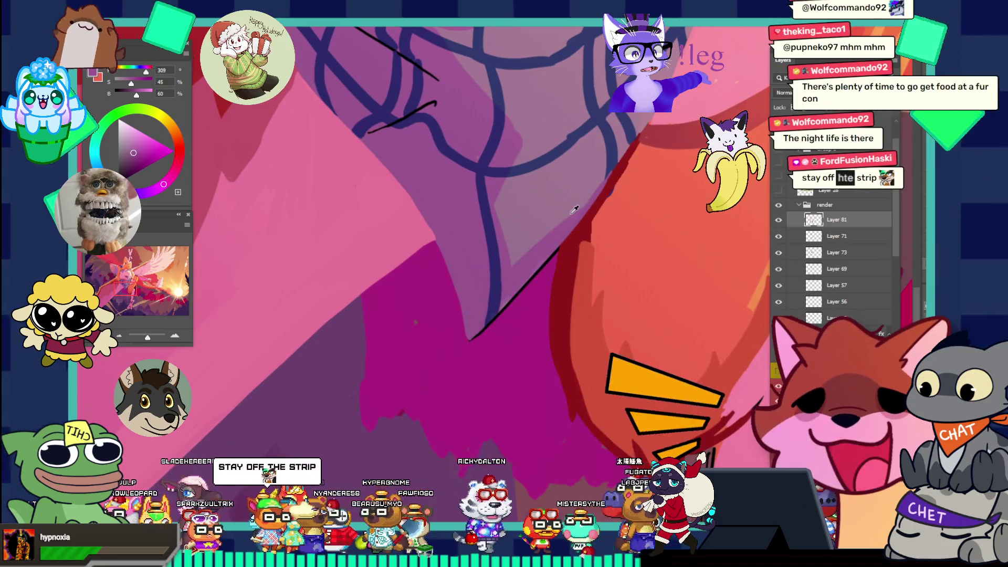
left_click(512, 289, "alt")
left_click_drag(496, 317, 556, 249)
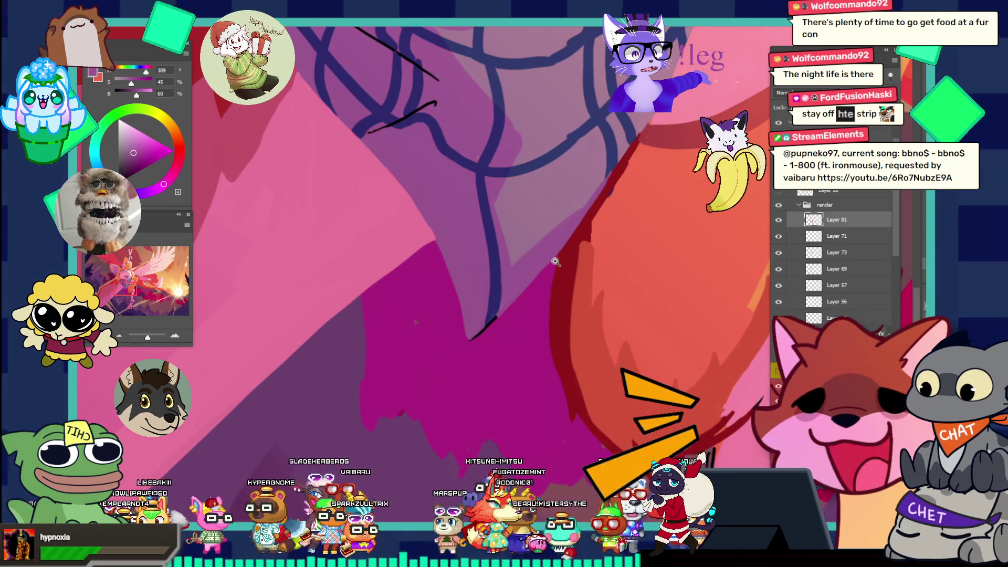
- Zoom in on the remaining line end and sample the plaid line's dark blue
left_click(553, 243, "ctrl")
left_click(550, 275, "ctrl")
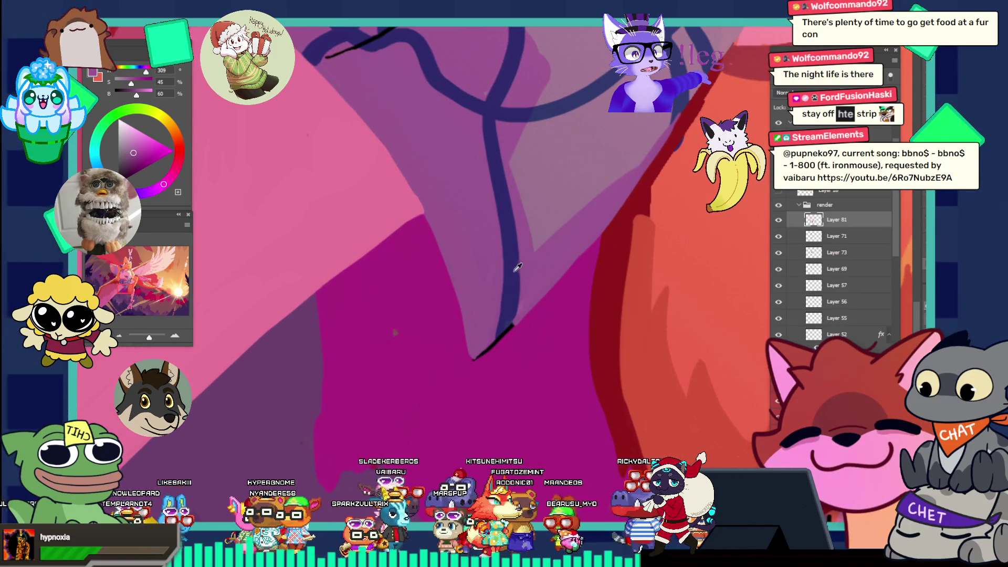
left_click(507, 323, "alt")
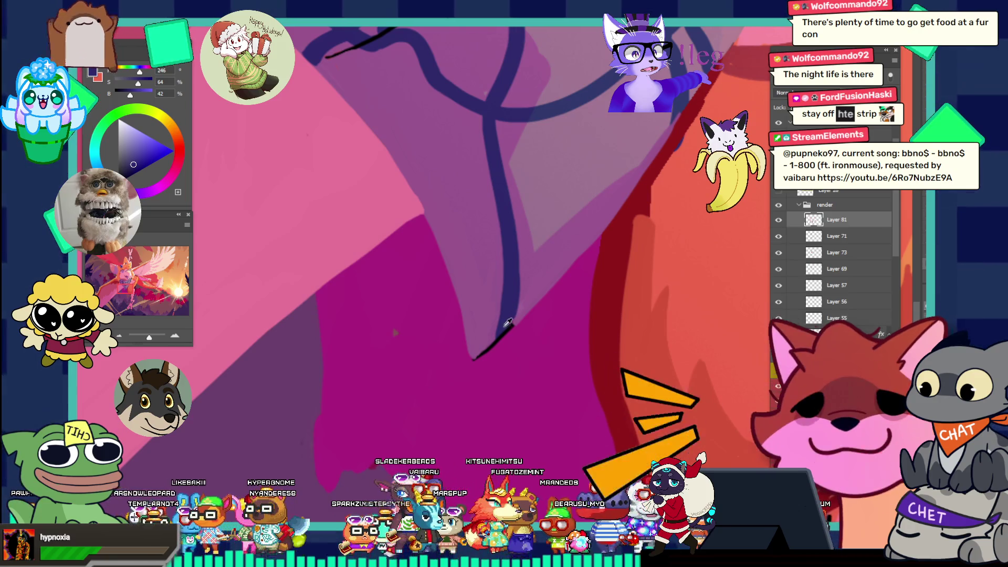
left_click(507, 314, "alt")
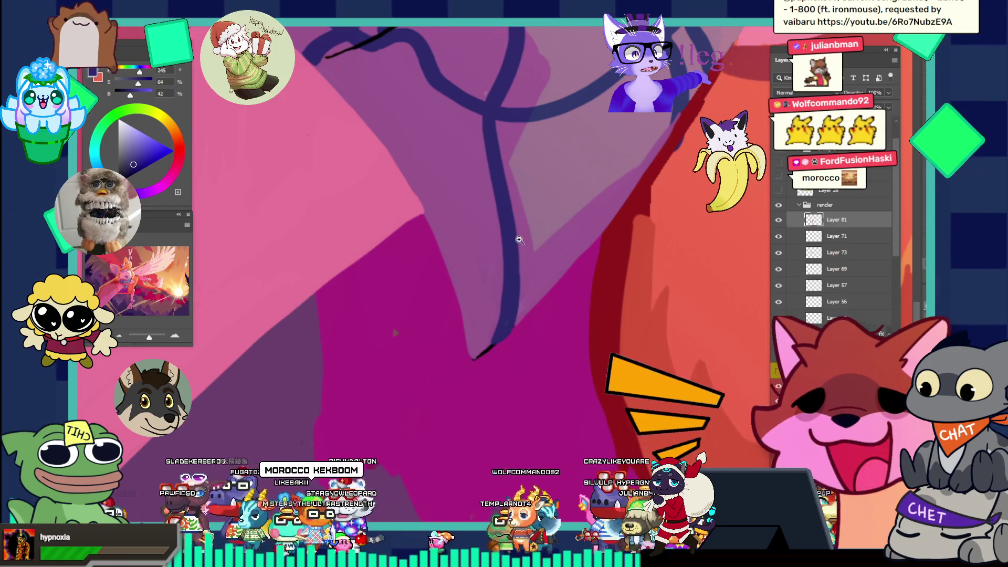
- Sample the pink beside the scarf point, paint over the black line tip, and re-pick the dark blue
left_click(519, 240)
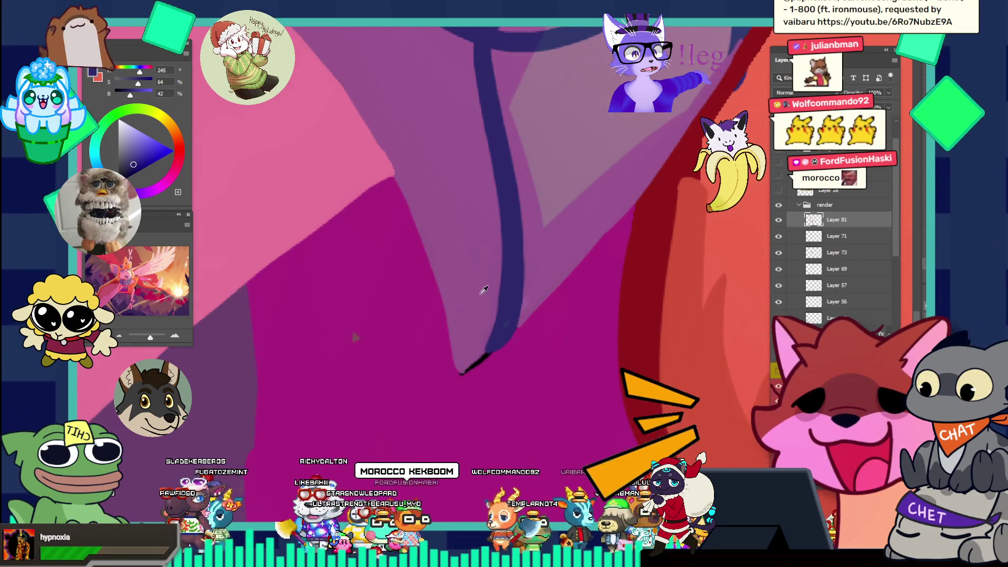
left_click(485, 287)
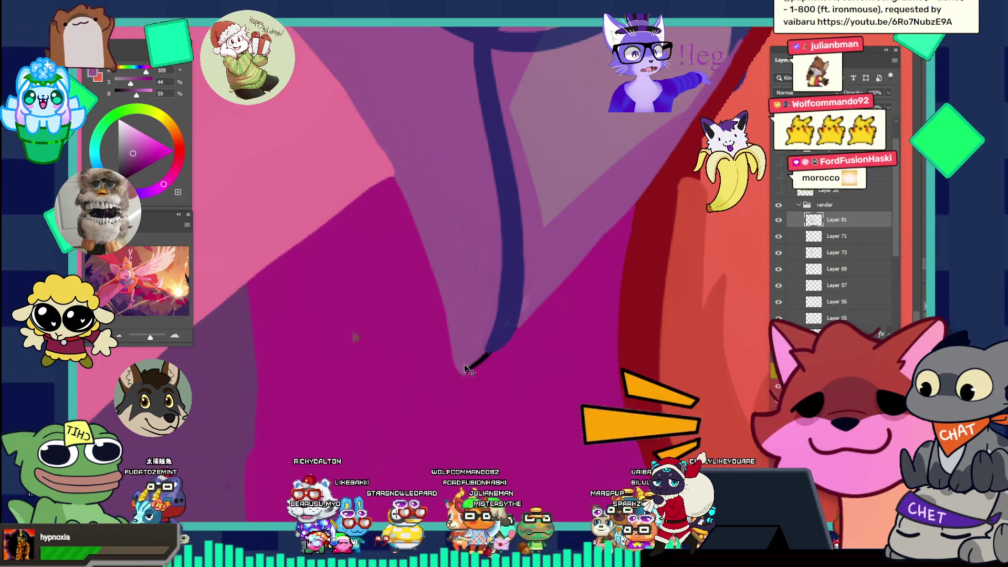
mouse_move(467, 367)
left_mouse_down()
mouse_move(461, 360)
mouse_move(484, 353)
left_mouse_up()
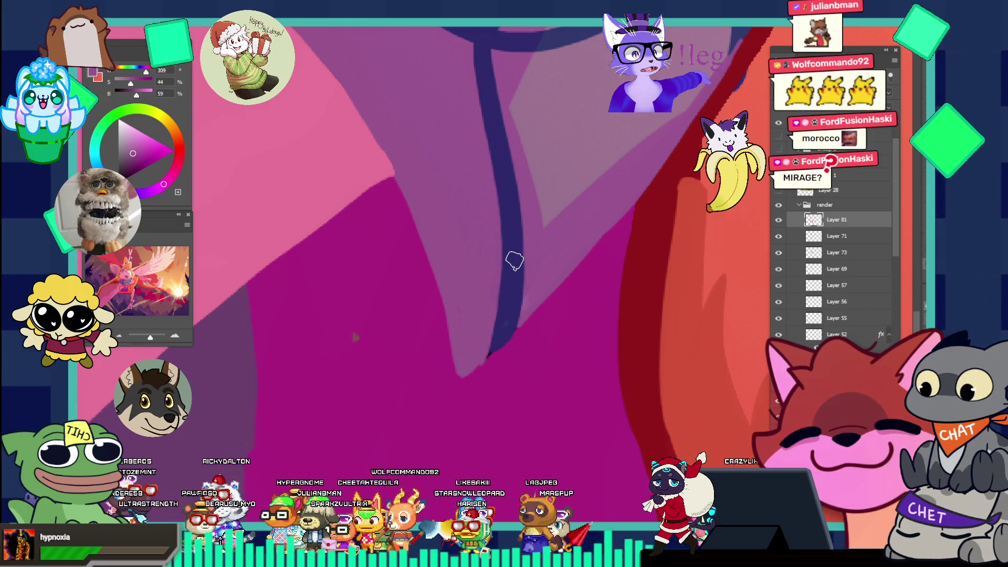
left_click(503, 310, "alt")
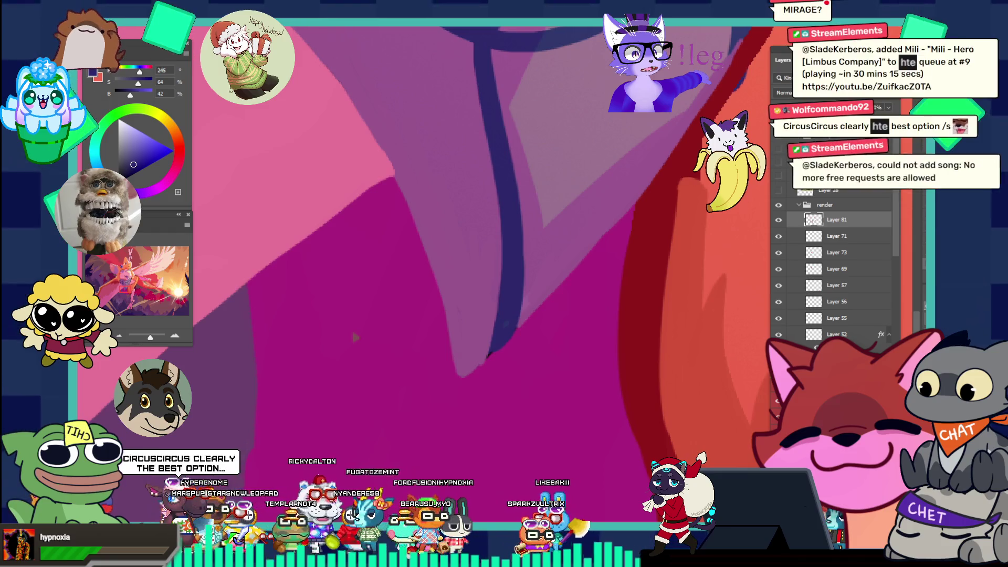
key("alt+Tab")
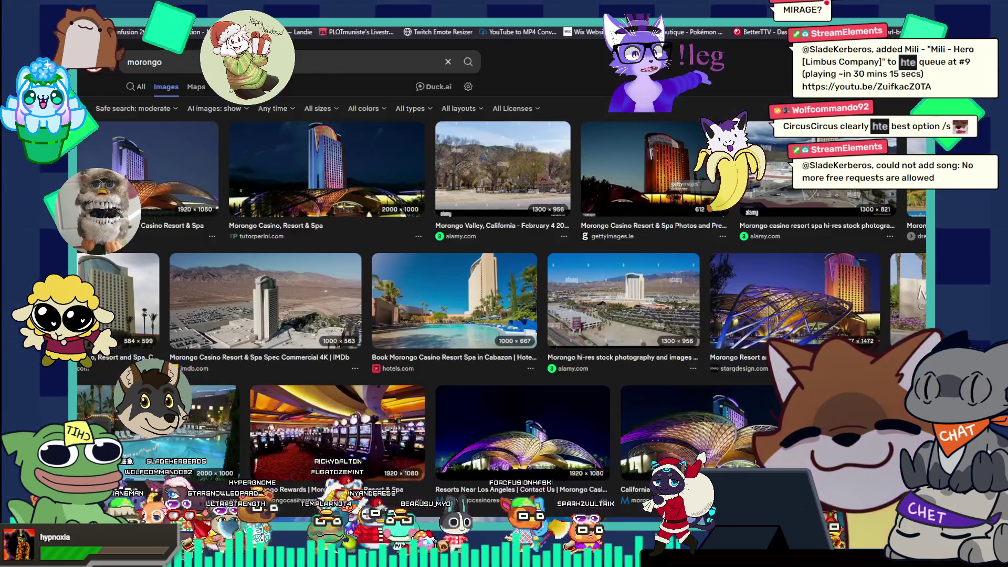
- Preview the Morongo Casino, Morongo Valley and casino pool photos in the image results
left_click(146, 175)
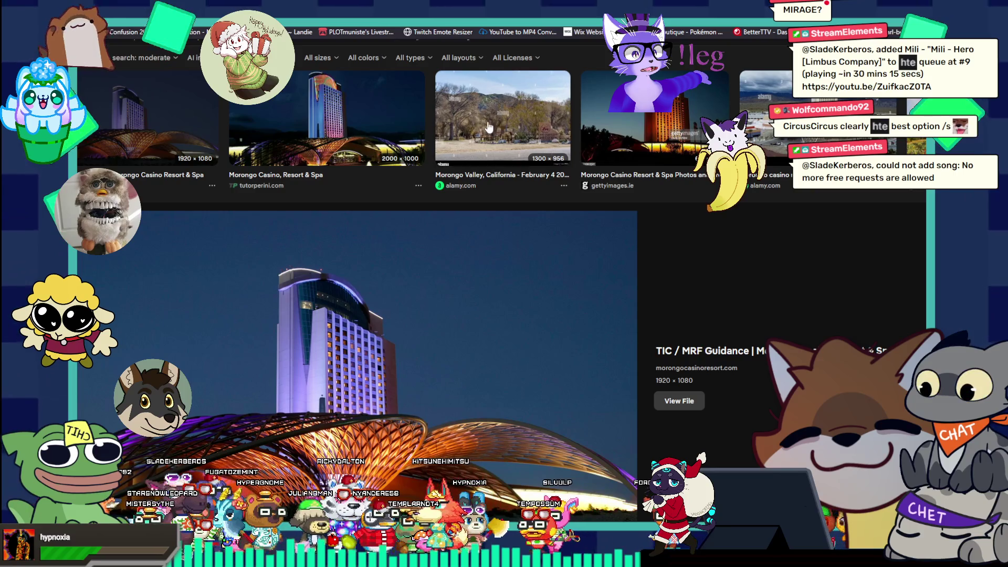
left_click(472, 126)
left_click(324, 118)
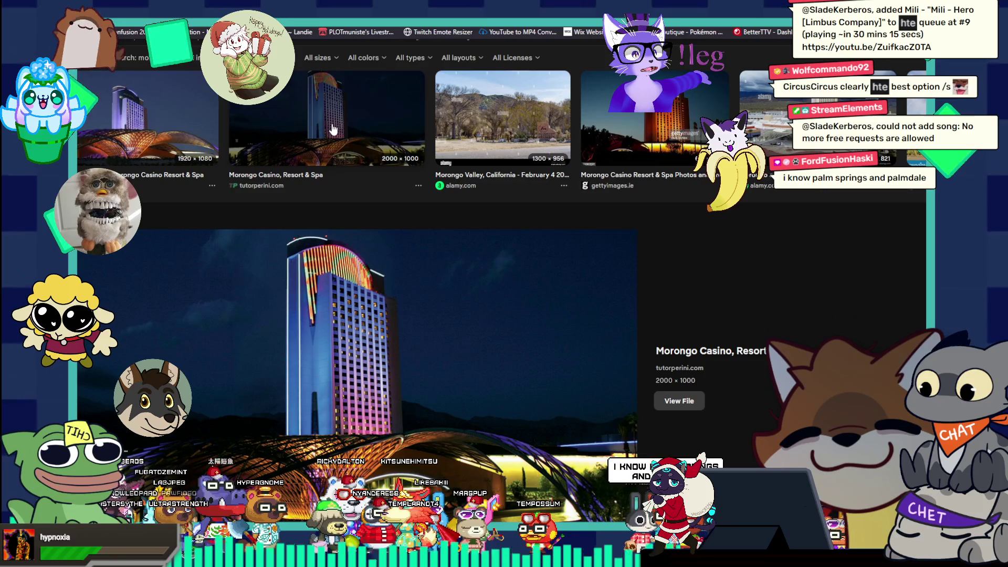
scroll(313, 326, "down", 3)
scroll(313, 326, "down", 2)
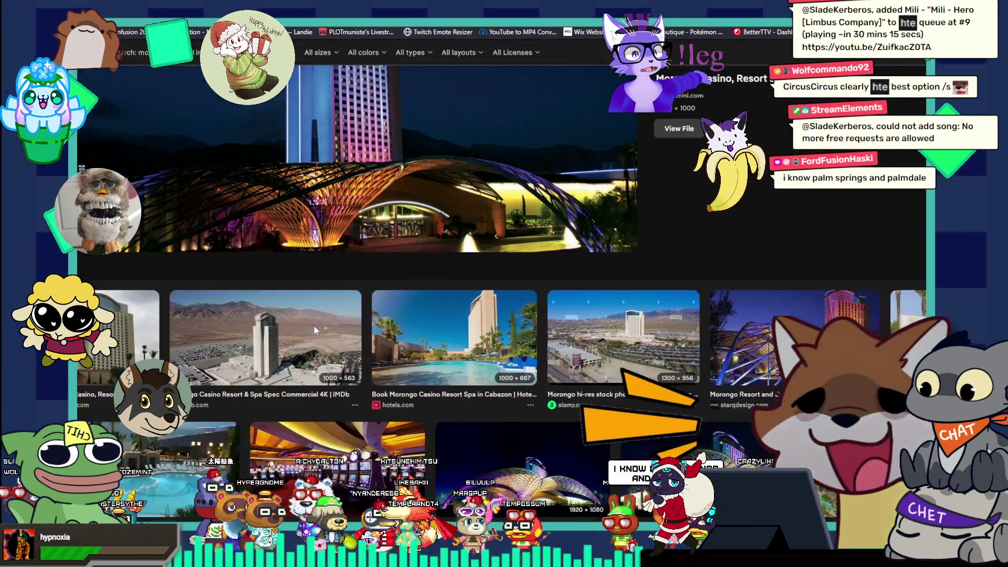
left_click(396, 334)
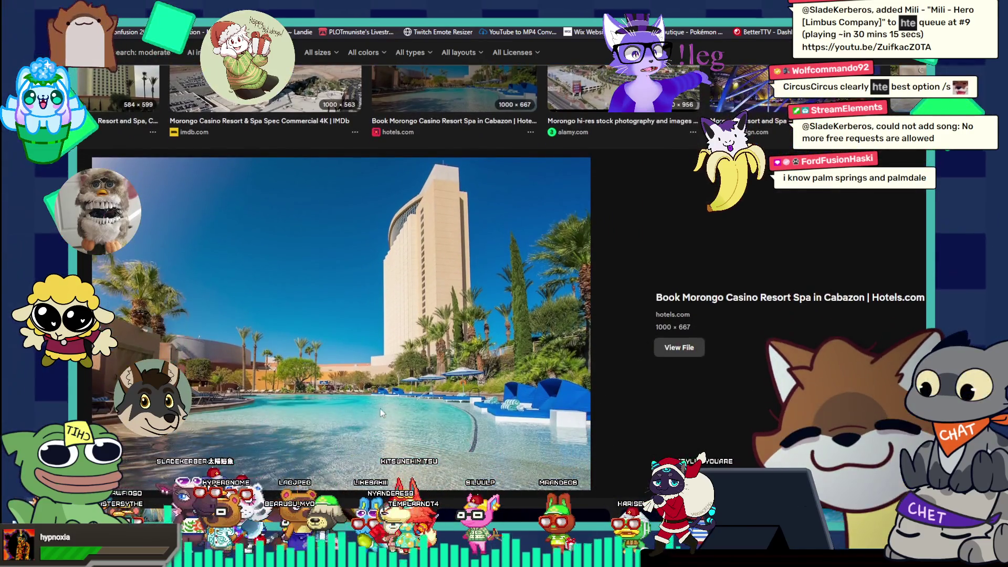
scroll(395, 407, "down", 5)
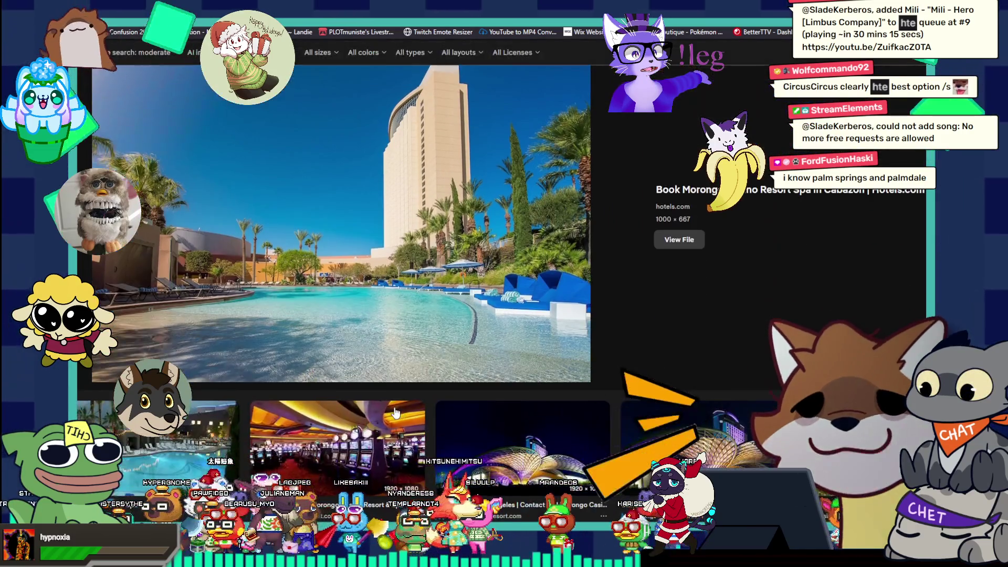
left_click(160, 308)
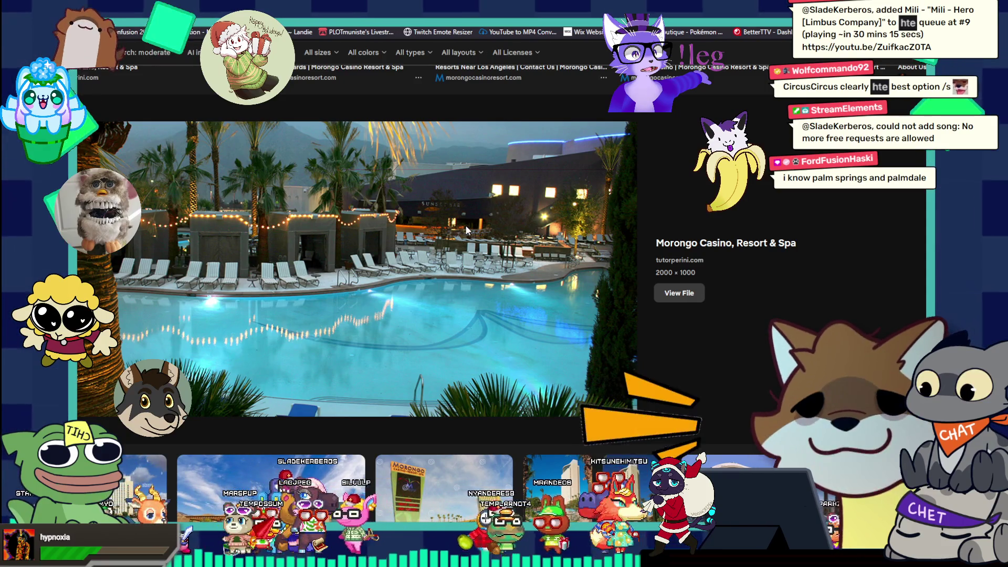
- Preview the casino interior, spa resort and logo images, then enlarge the resort pool photo
scroll(345, 260, "down", 4)
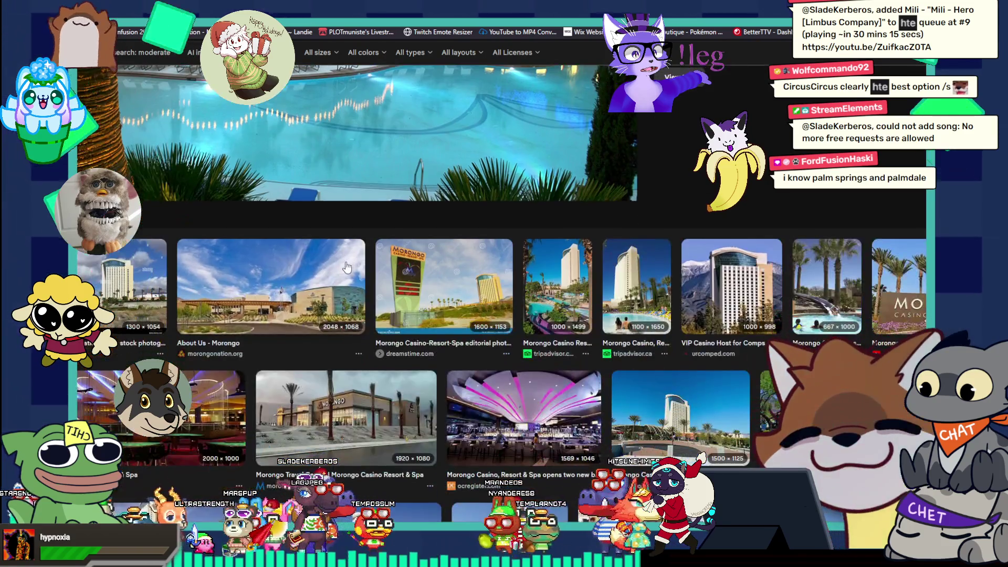
scroll(347, 267, "down", 1)
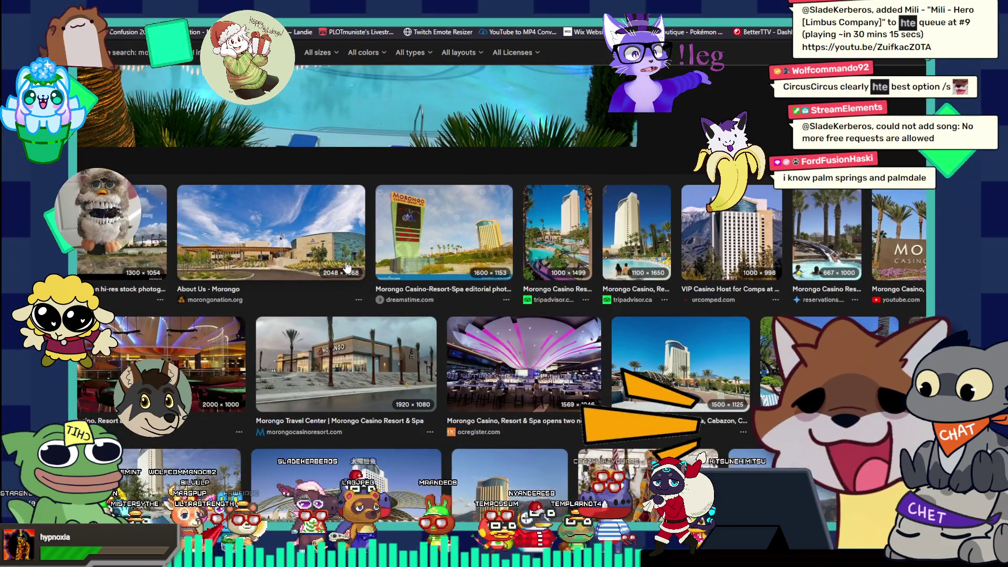
left_click(459, 346)
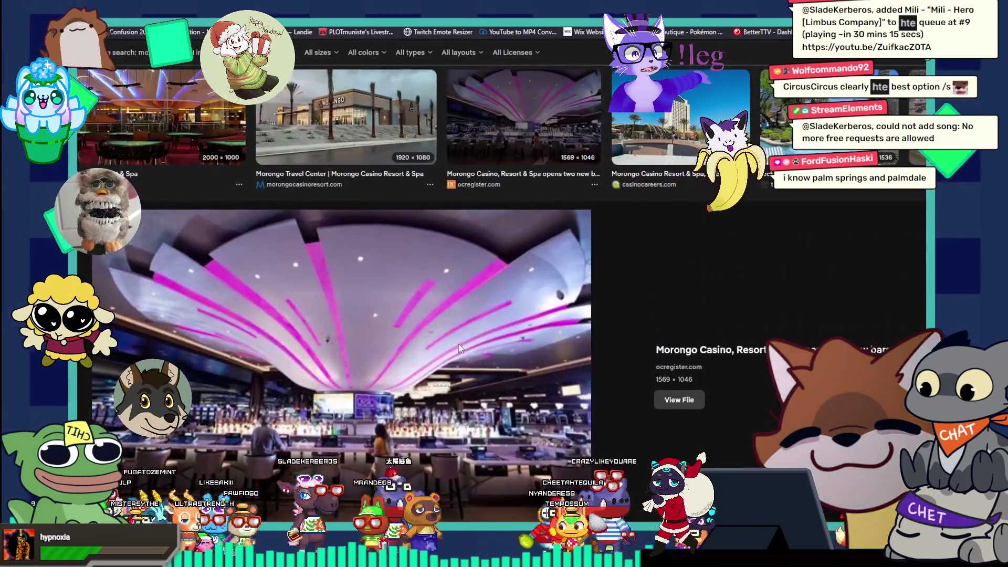
scroll(458, 345, "down", 5)
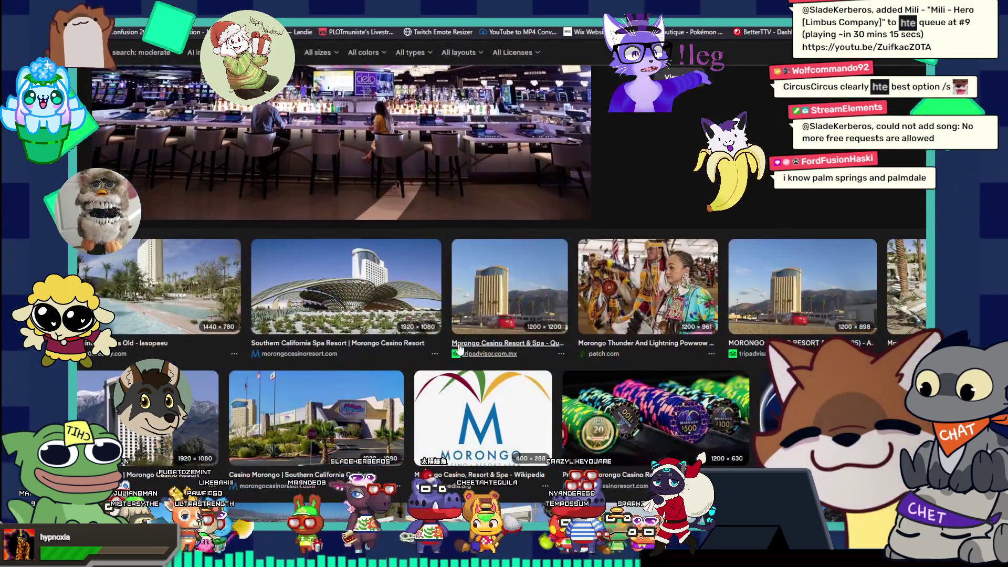
left_click(380, 314)
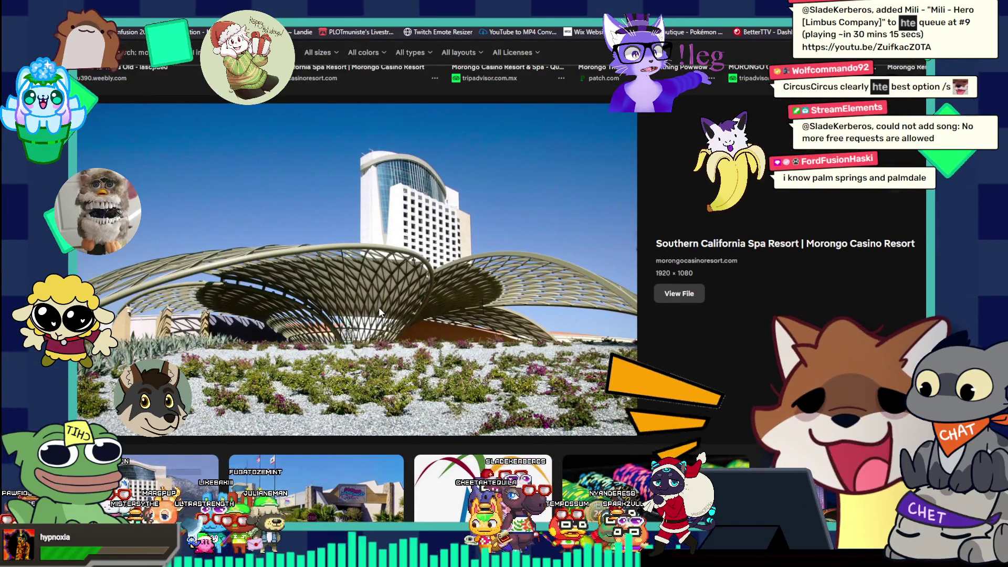
scroll(380, 313, "down", 2)
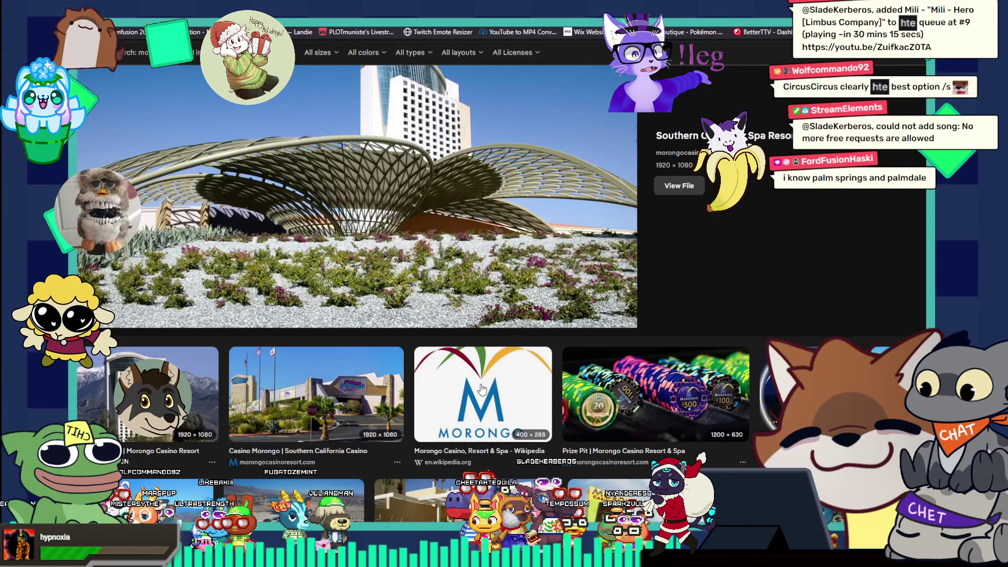
left_click(481, 386)
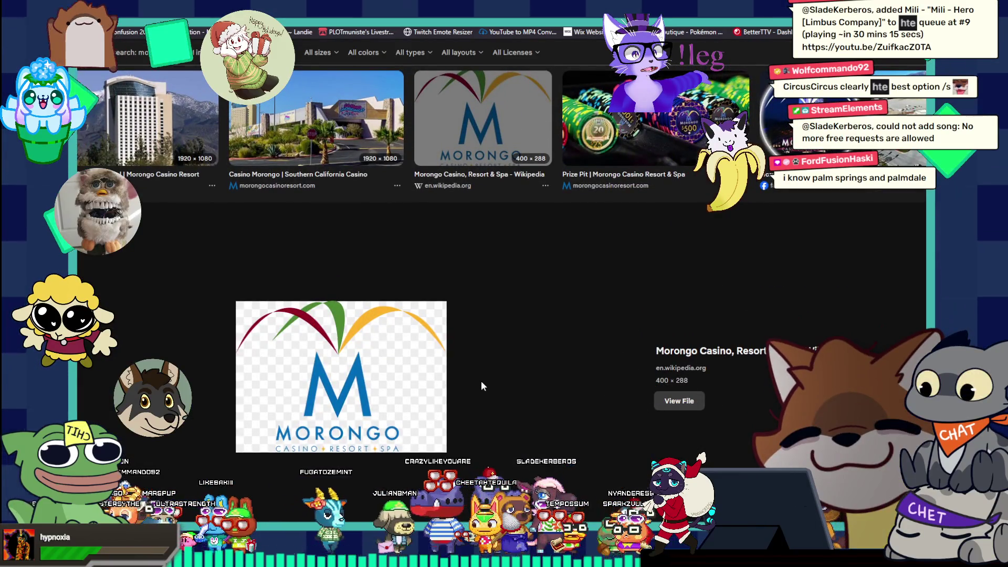
scroll(481, 380, "down", 4)
scroll(337, 359, "down", 3)
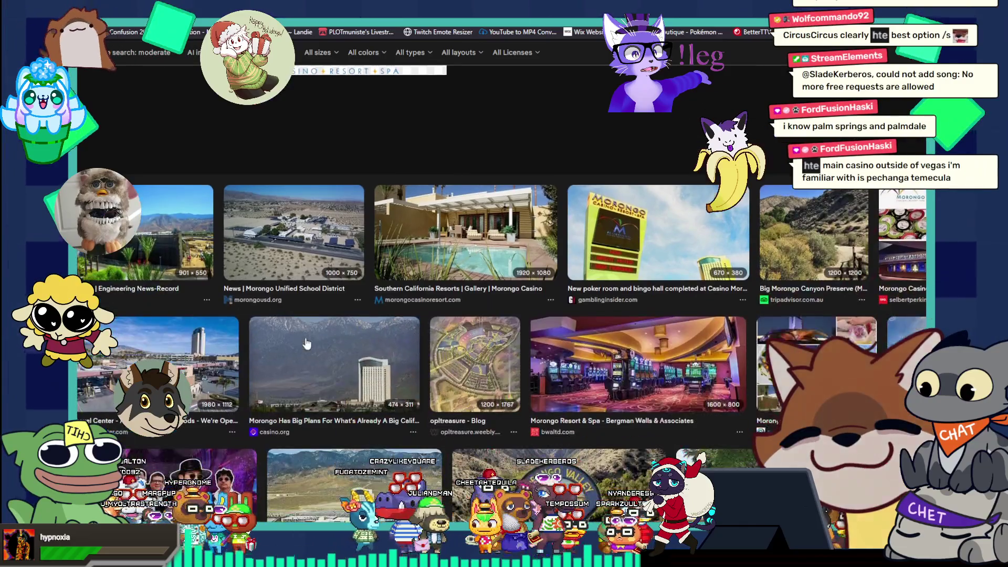
scroll(309, 347, "down", 2)
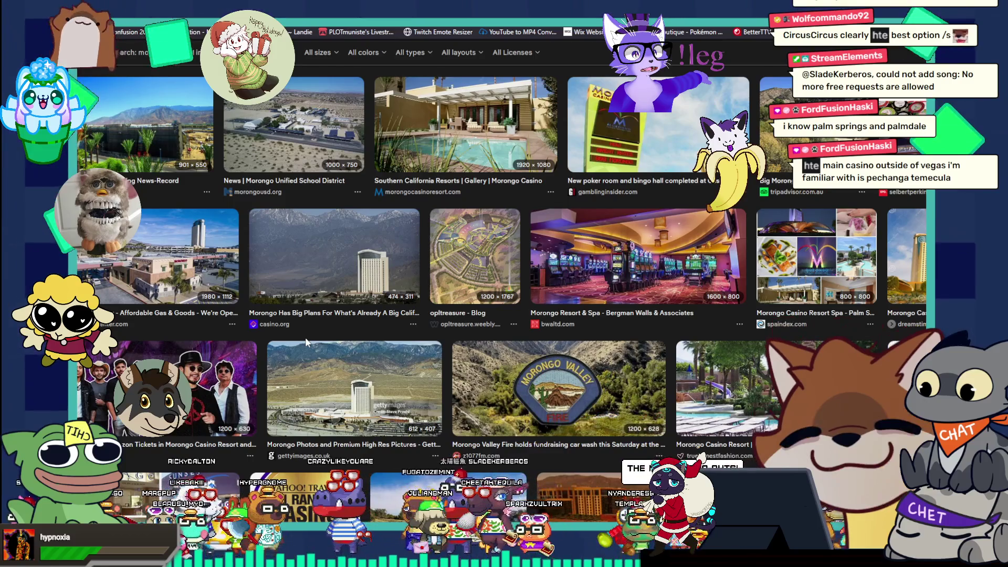
scroll(306, 342, "up", 10)
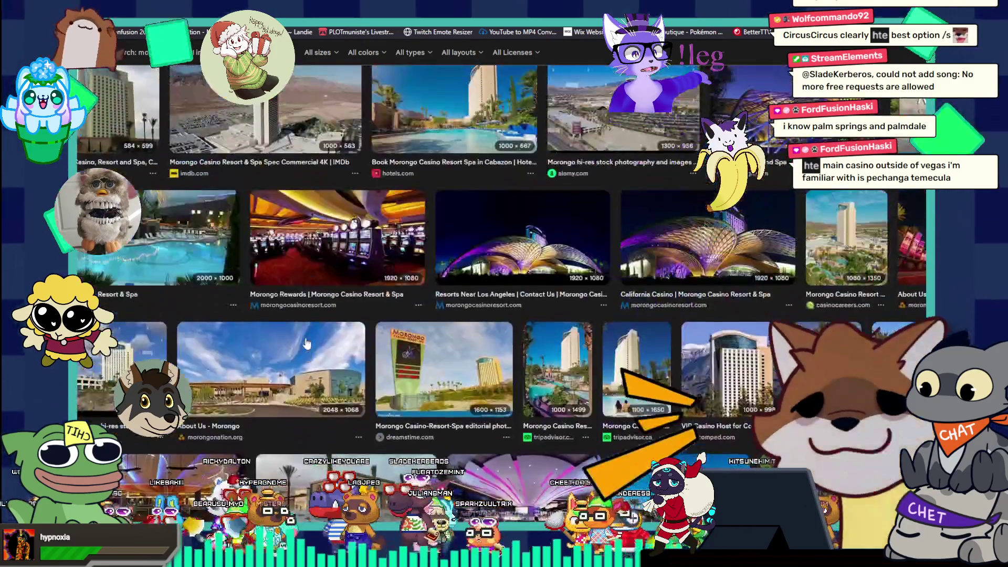
scroll(307, 343, "up", 2)
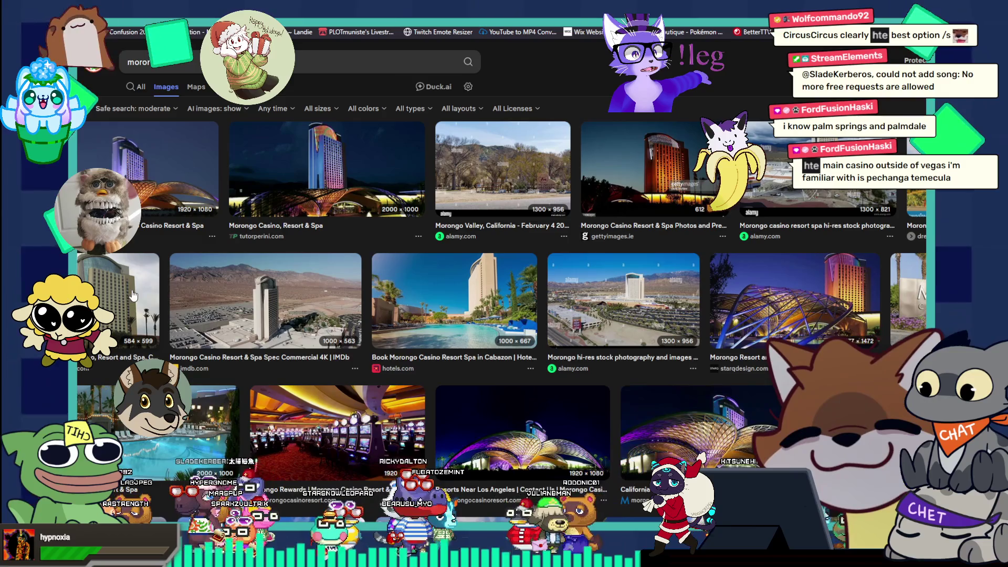
left_click(197, 411)
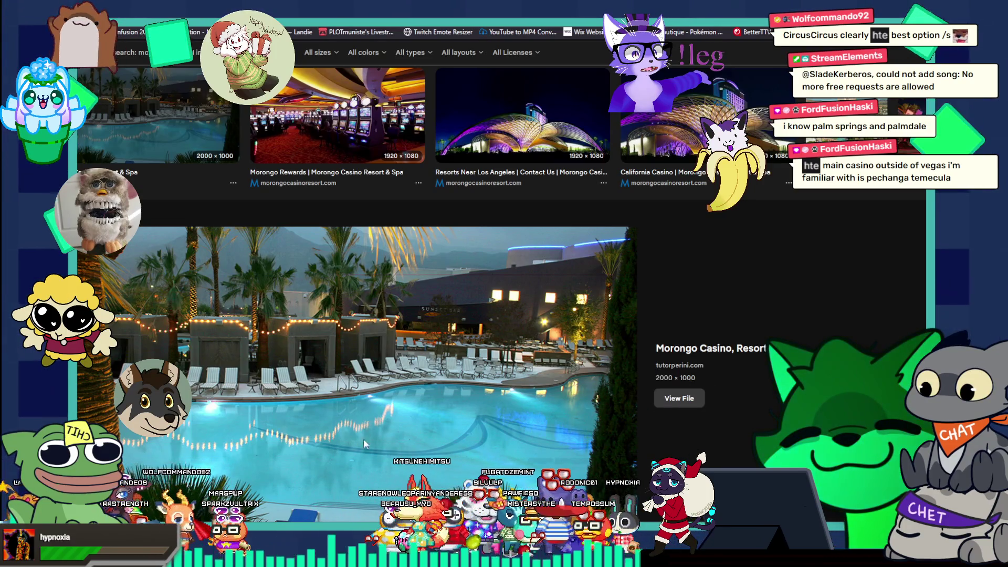
- Scroll the Morongo pool results and preview the technojoa Blog lazy river photo
scroll(379, 425, "down", 1)
scroll(379, 425, "down", 5)
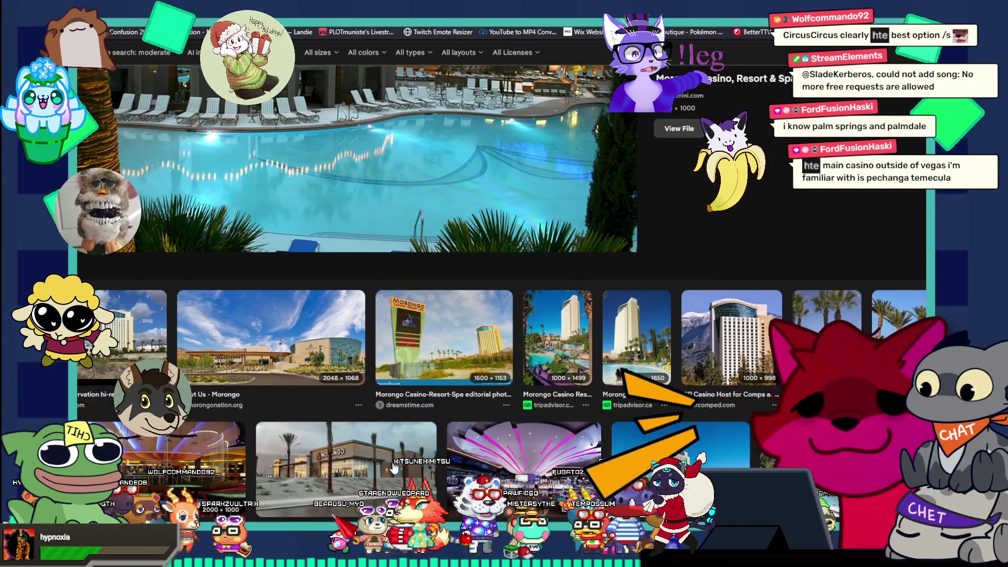
left_click(798, 467)
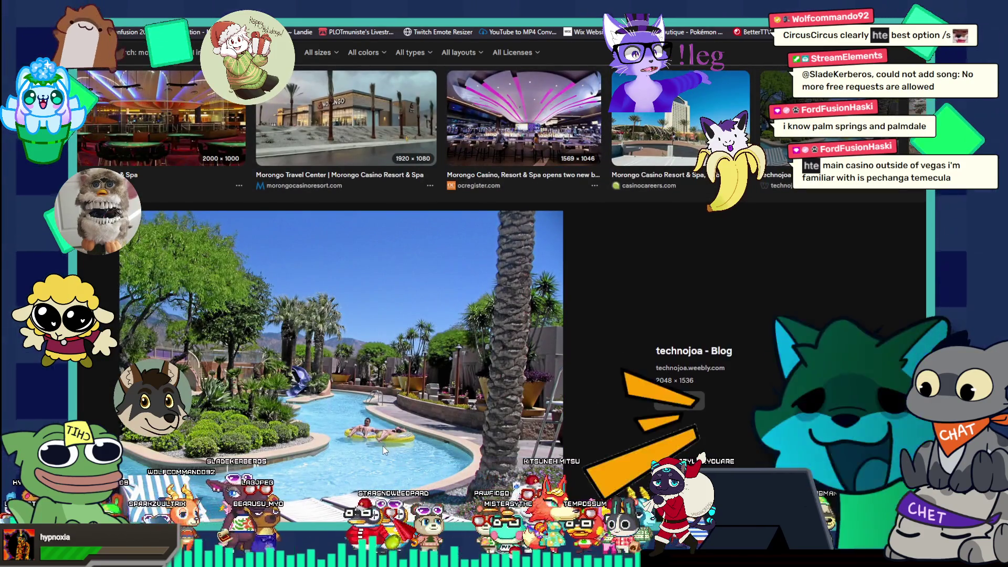
- Scroll further through the results, then select the morongo query for a new search
scroll(382, 446, "down", 2)
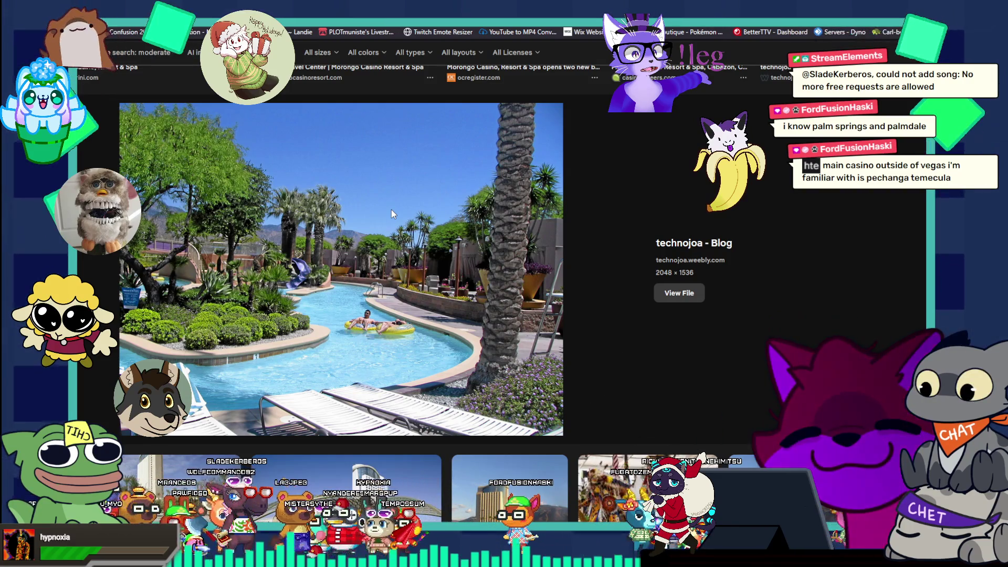
scroll(392, 210, "down", 4)
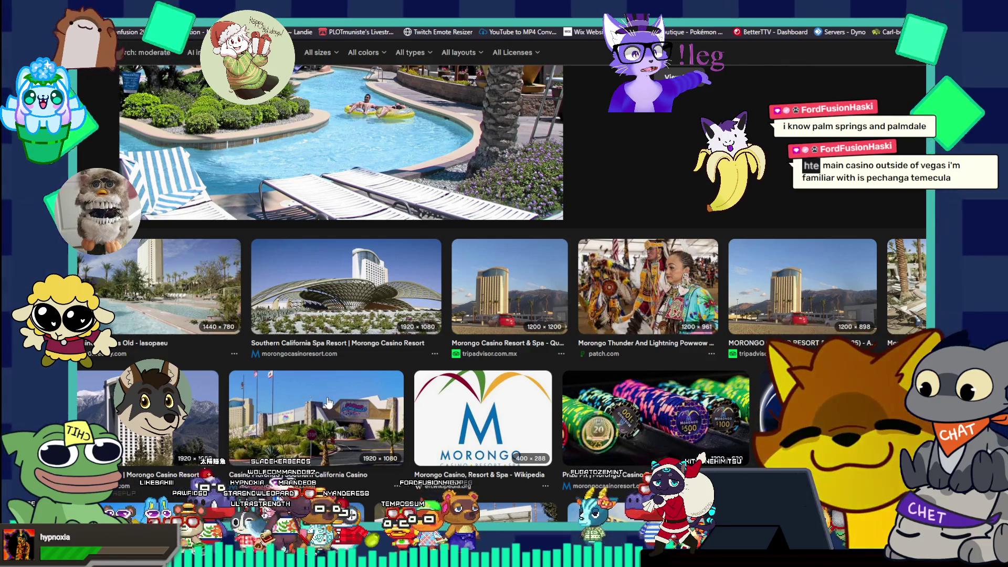
scroll(326, 402, "down", 8)
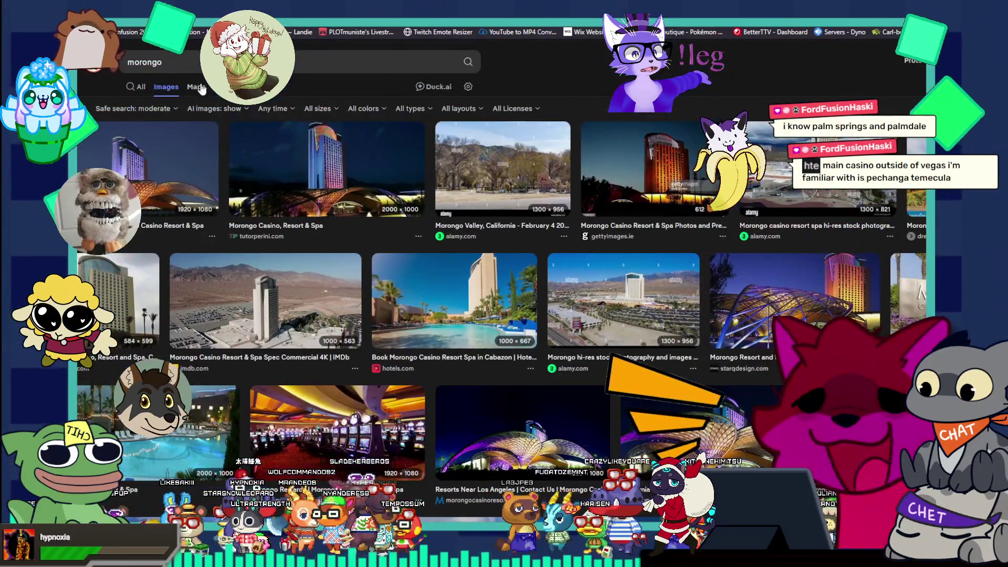
left_click(247, 62)
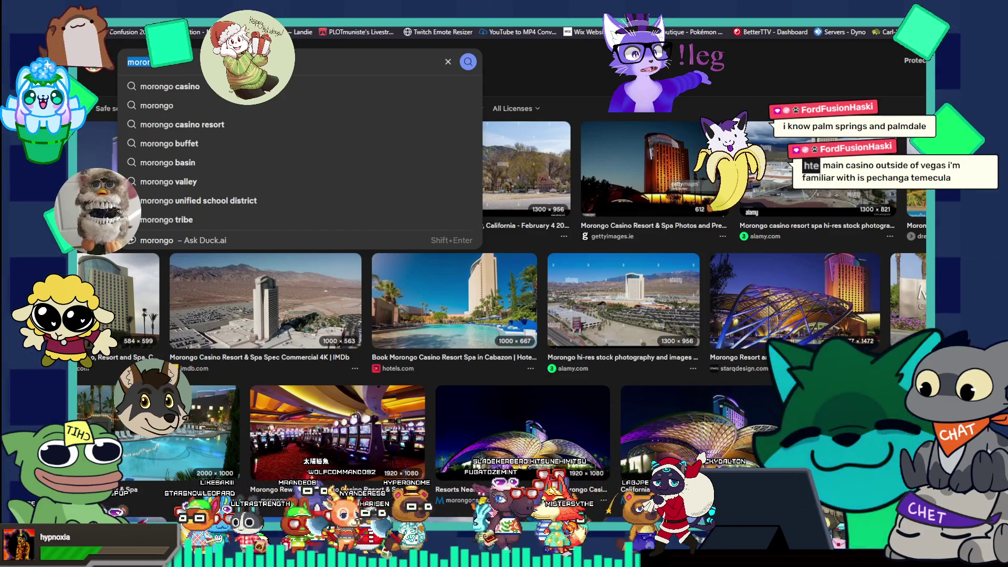
- Search images for 'las vegas strip map' and enlarge the 2025 Las Vegas Strip map
type("las")
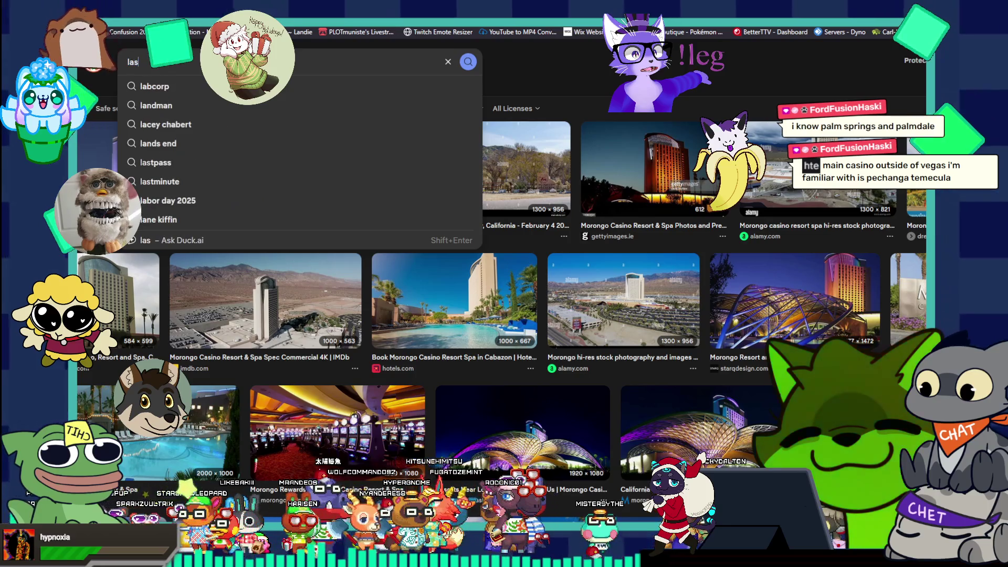
type(" vega")
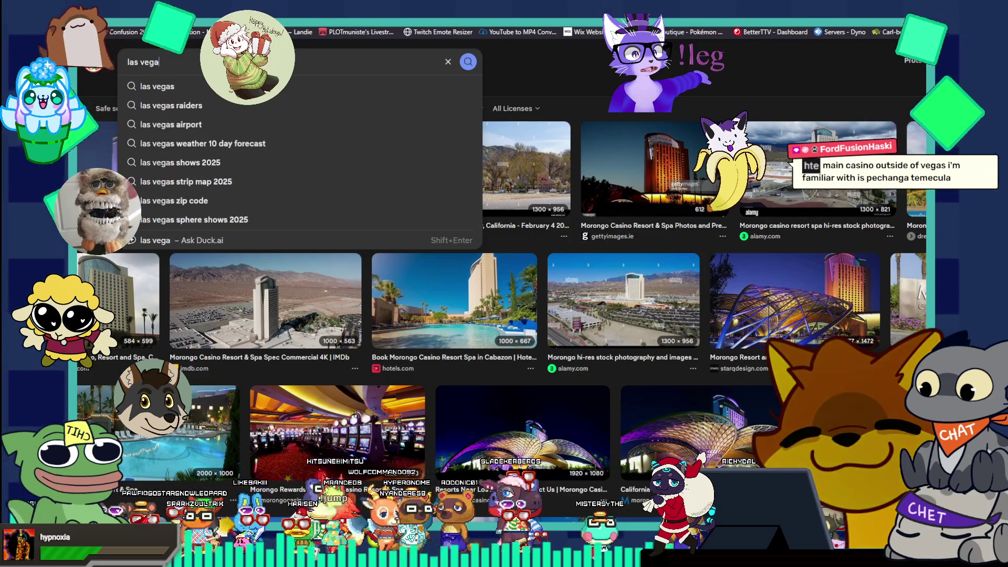
type("s strip")
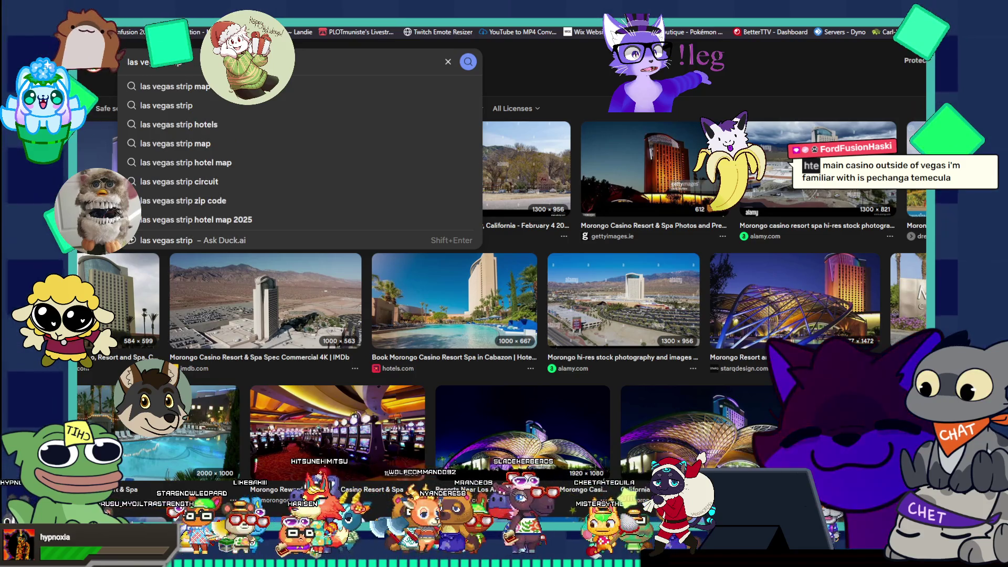
type(" map 2025")
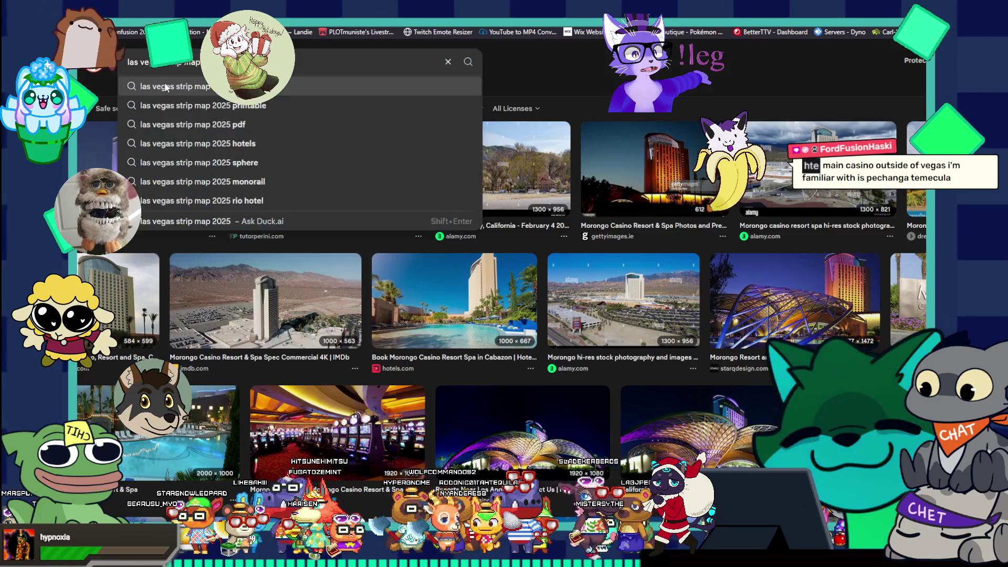
key("Return")
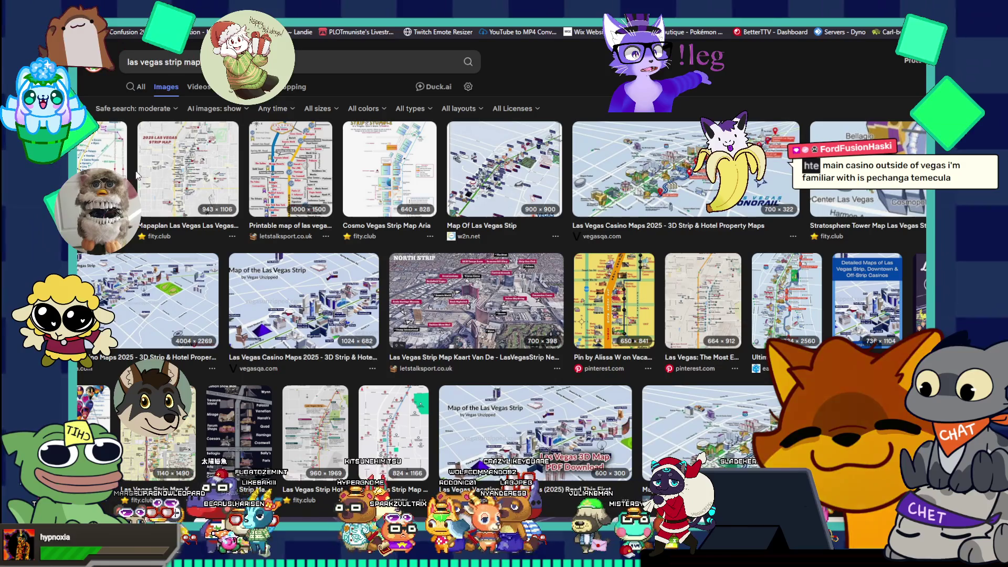
left_click(140, 175)
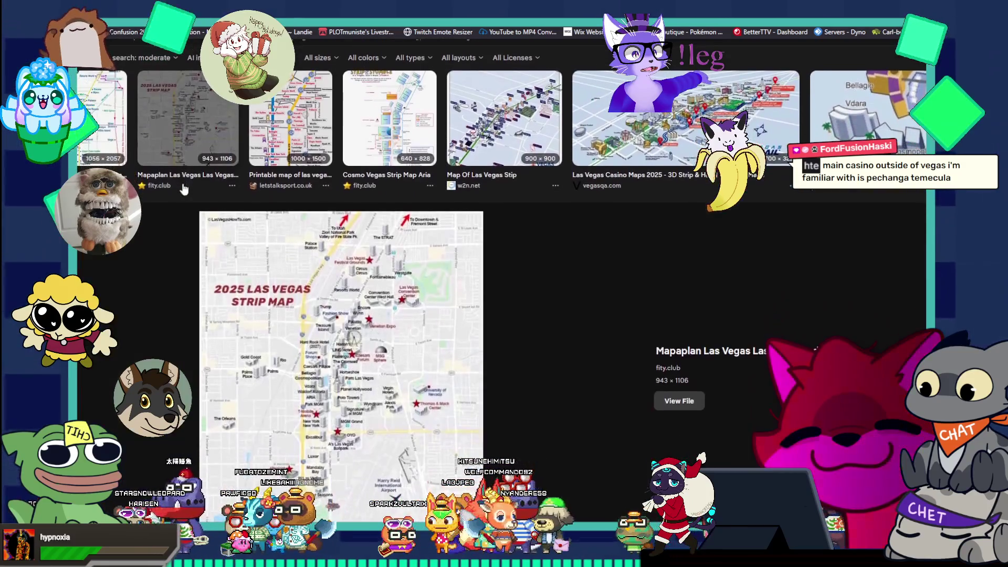
- Scroll through the strip map results, then return to the painting in Photoshop
scroll(323, 370, "up", 3)
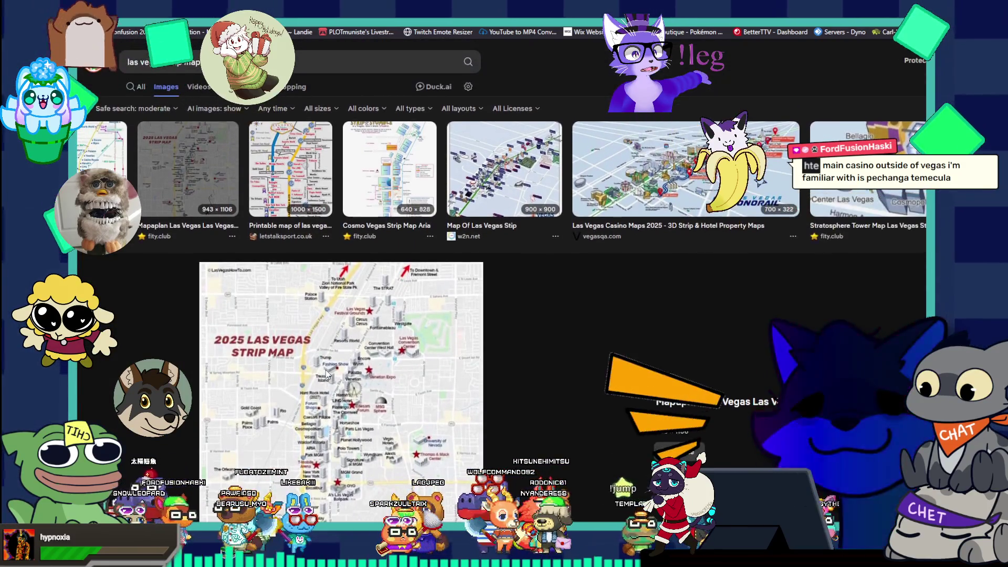
scroll(325, 370, "down", 5)
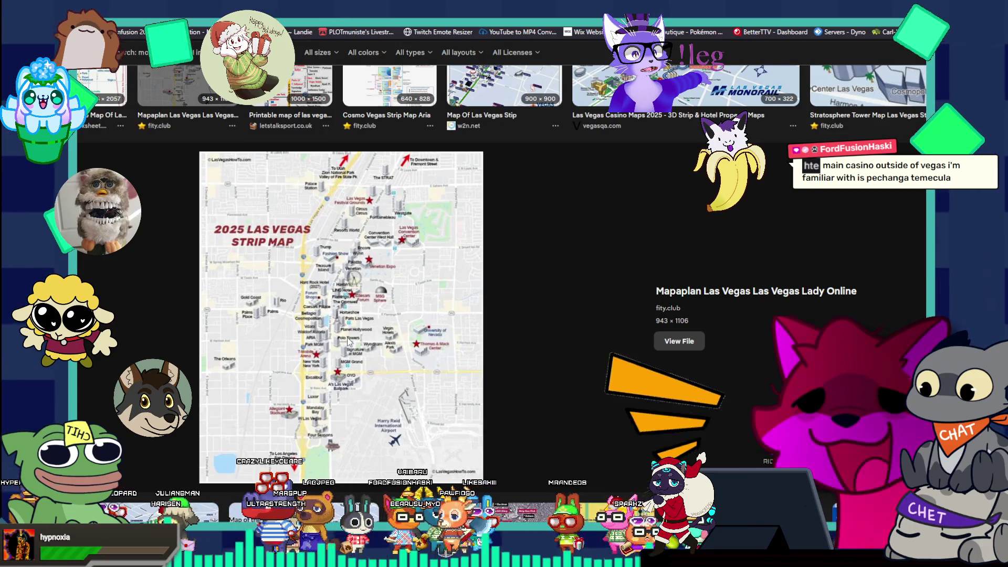
scroll(348, 338, "down", 5)
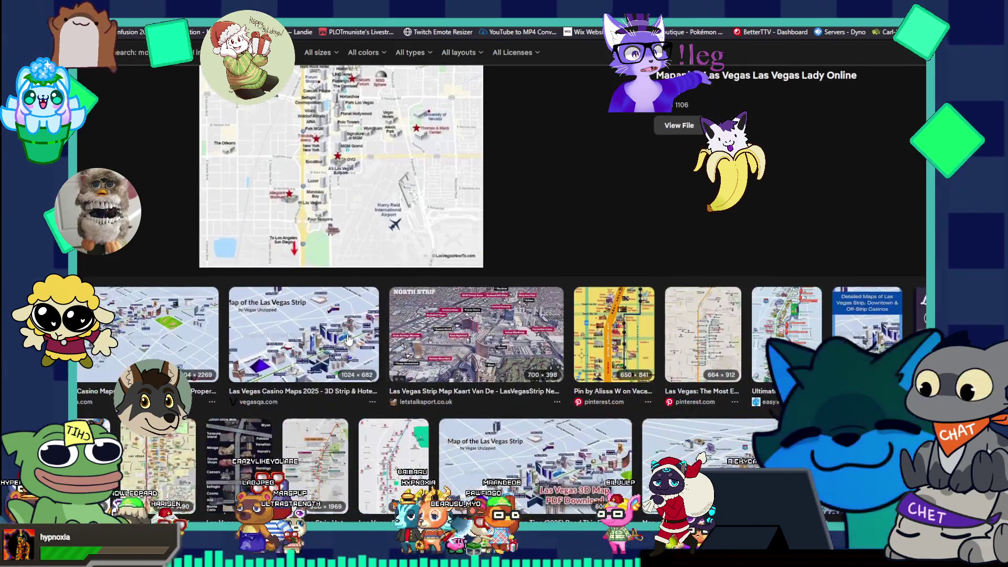
scroll(347, 339, "down", 5)
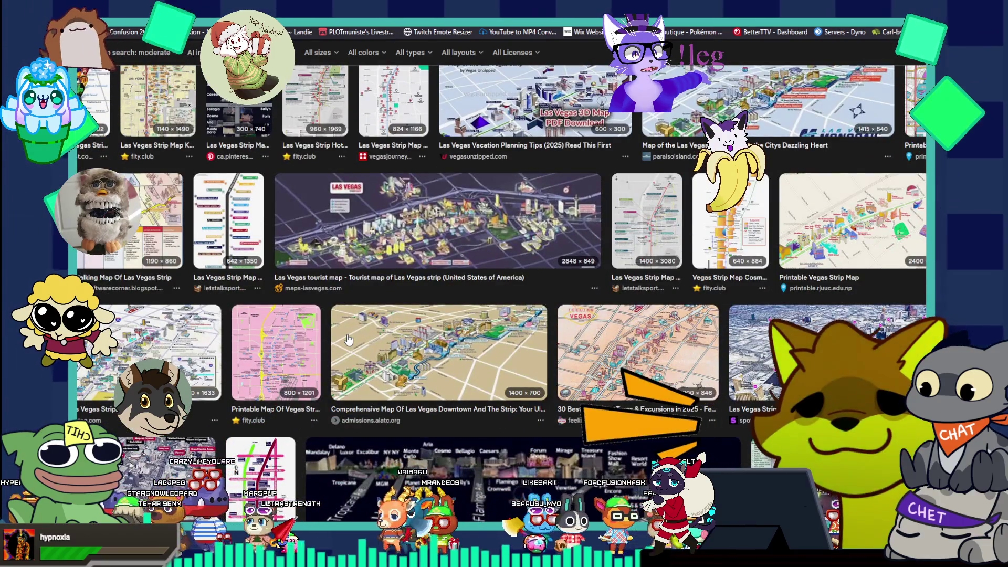
scroll(592, 125, "up", 4)
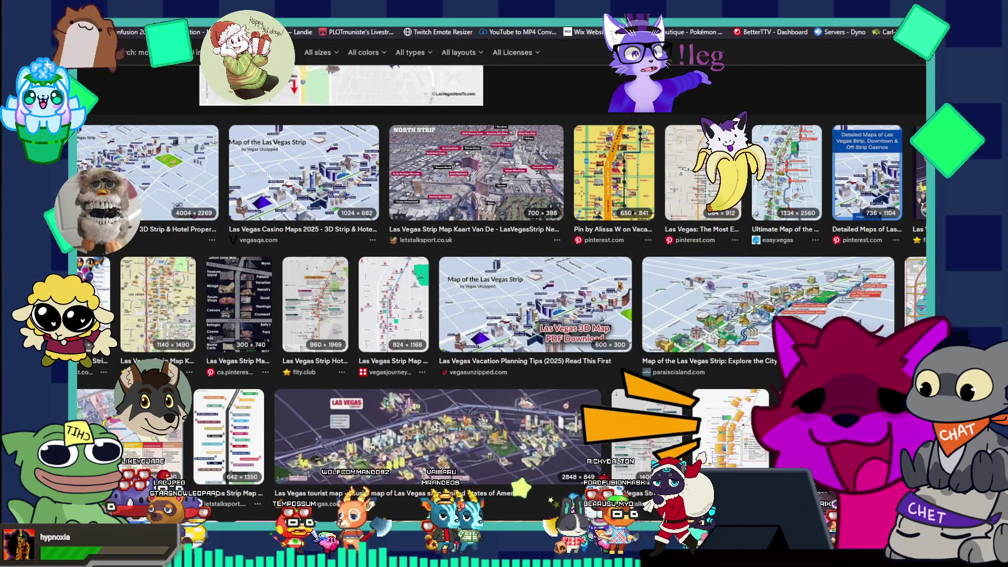
key("alt+Tab")
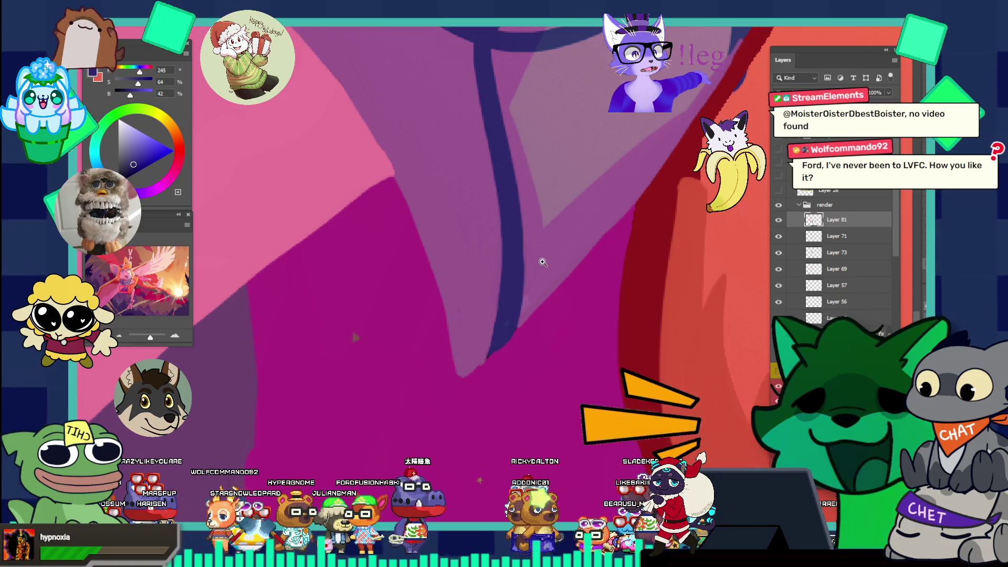
- Zoom in closely on the scarf lines and sample the scarf's mauve-pink
left_click_drag(542, 262, 455, 203)
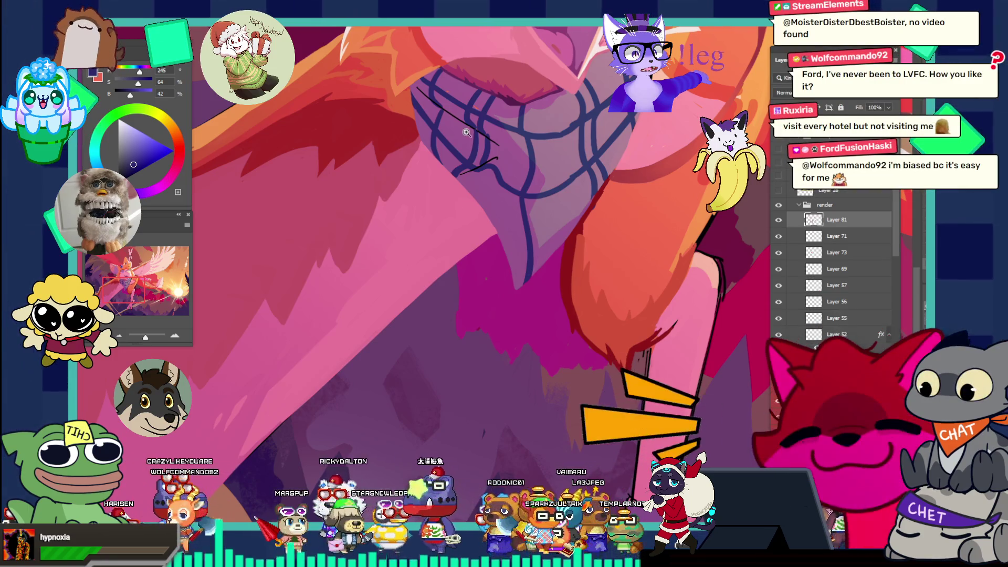
left_click_drag(455, 203, 529, 129)
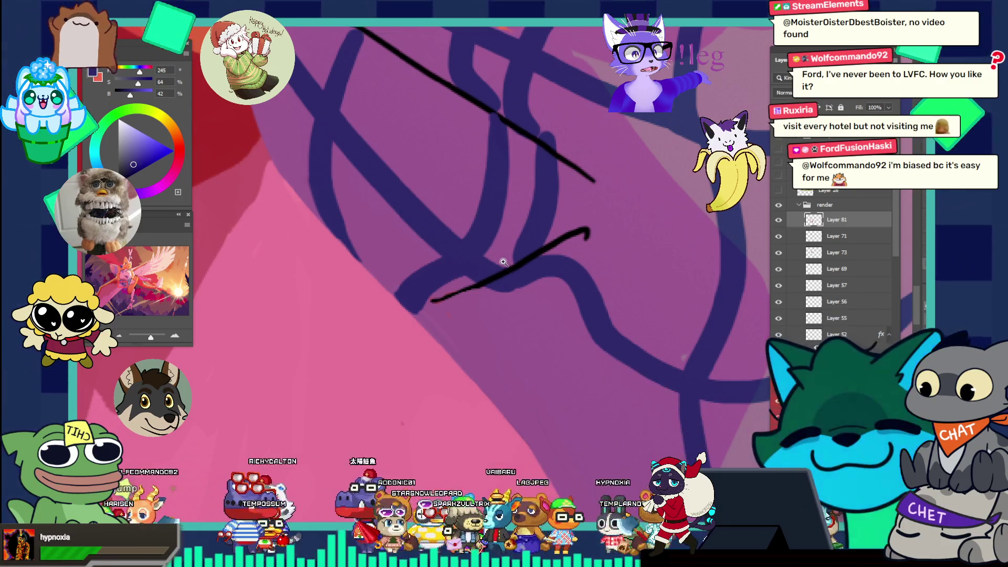
left_click(475, 318)
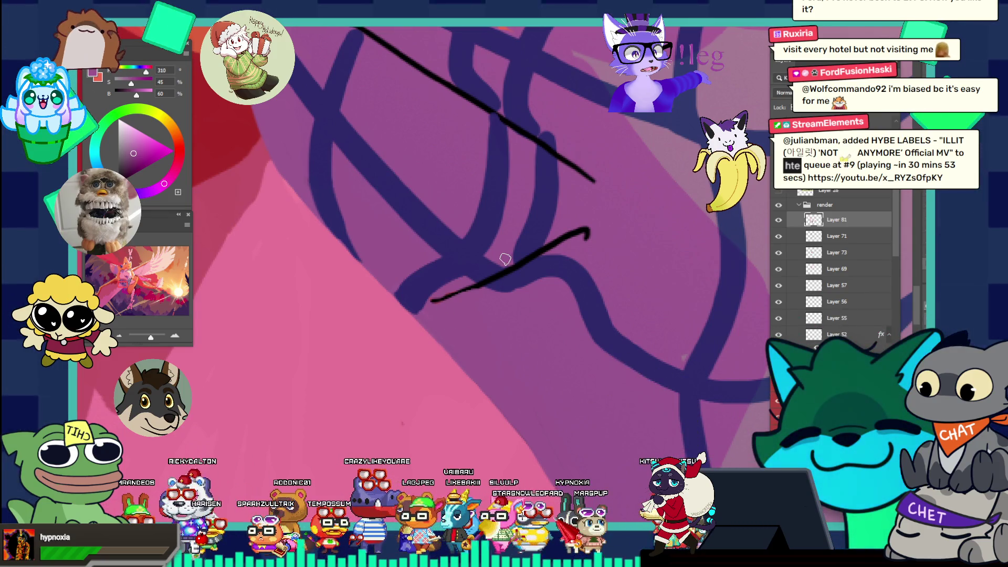
- Check the overall painting, then sample the plaid's dark blue and the scarf's pink
left_click(554, 250, "alt")
left_click(557, 185)
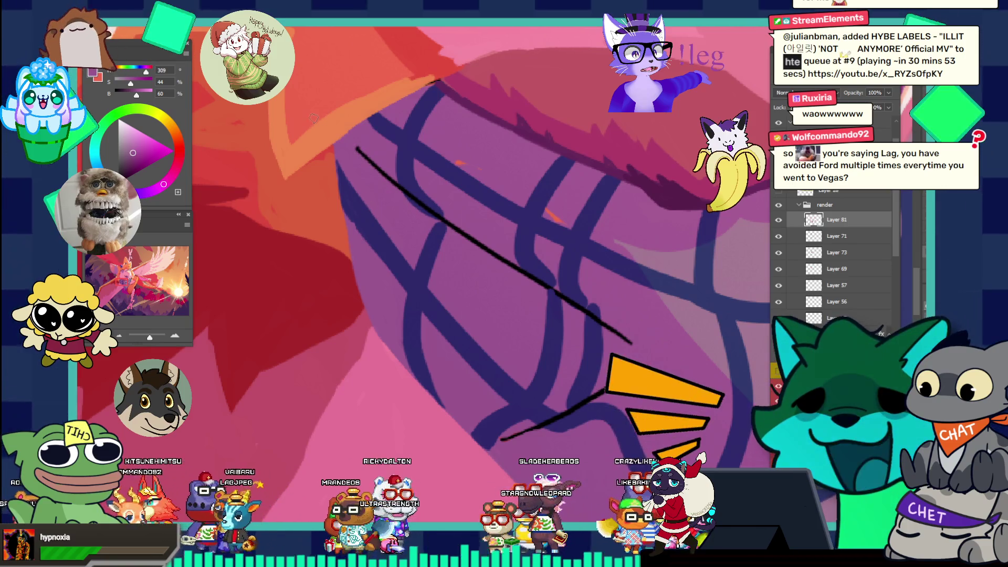
left_click(371, 210, "alt")
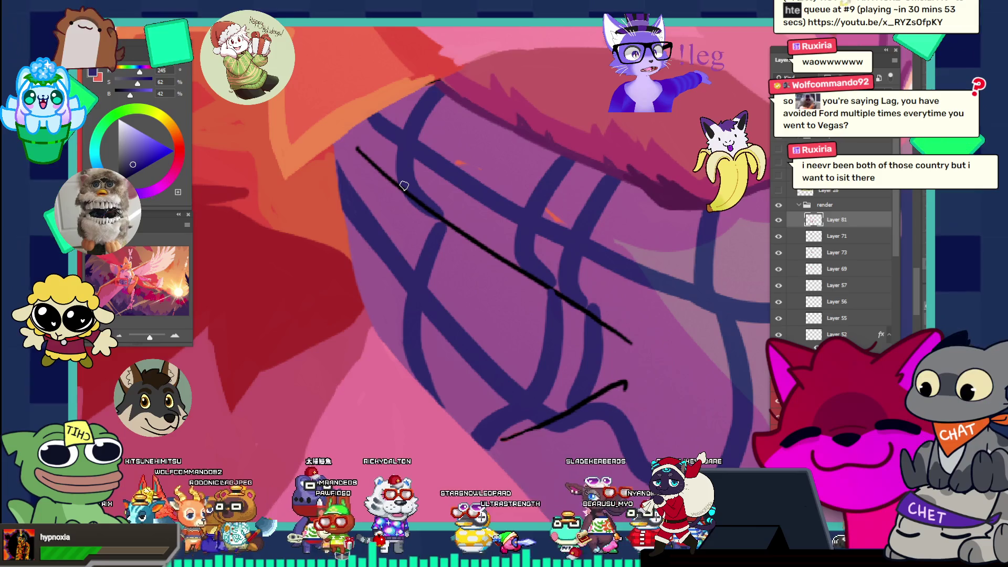
left_click(396, 203, "alt")
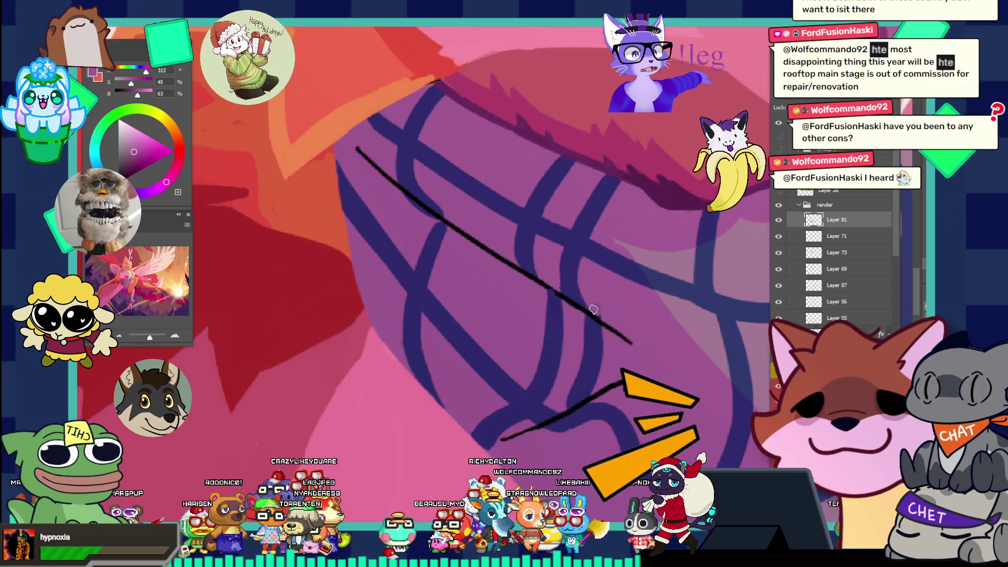
scroll(487, 138, "down", 5)
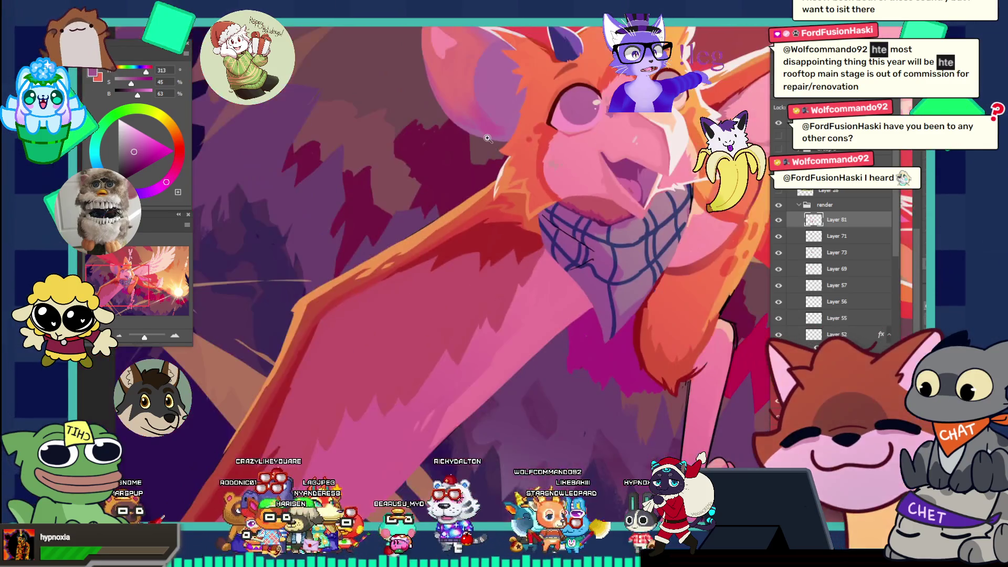
- Adjust the view and dismiss the Rectangle dialog without adding a shape
scroll(567, 217, "up", 5)
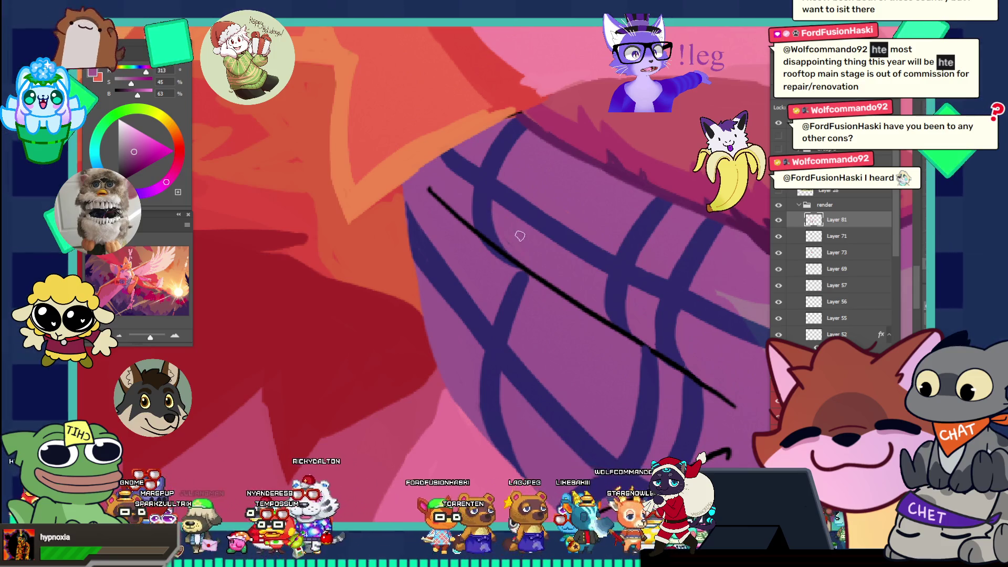
scroll(444, 164, "down", 3)
scroll(608, 247, "down", 5)
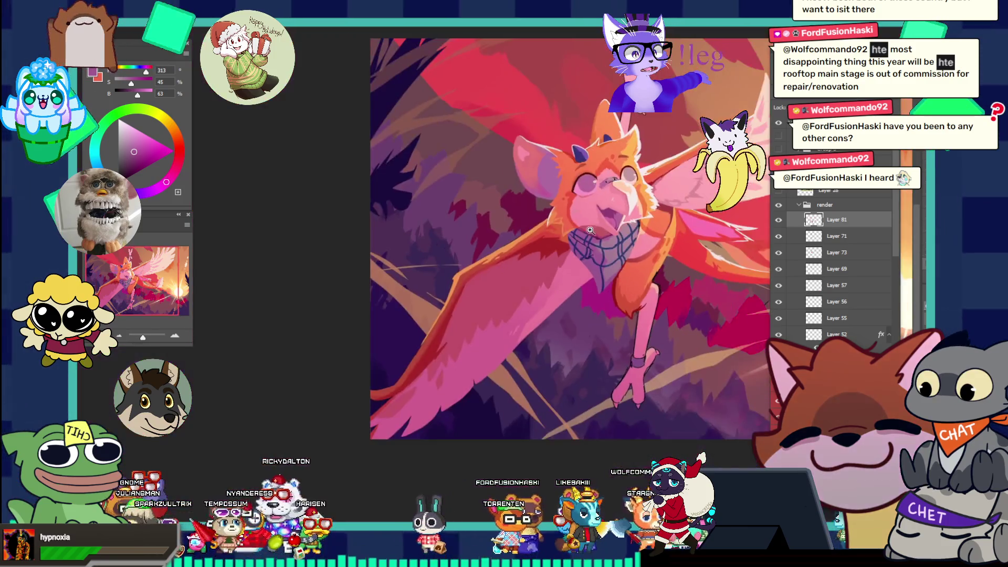
scroll(633, 247, "up", 5)
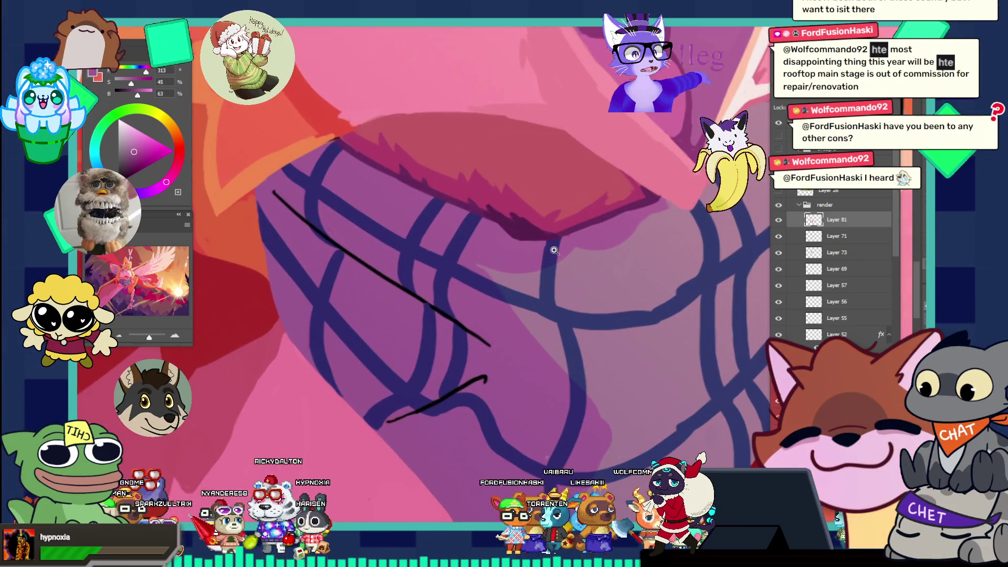
scroll(554, 251, "down", 1)
key("u")
left_click(513, 218)
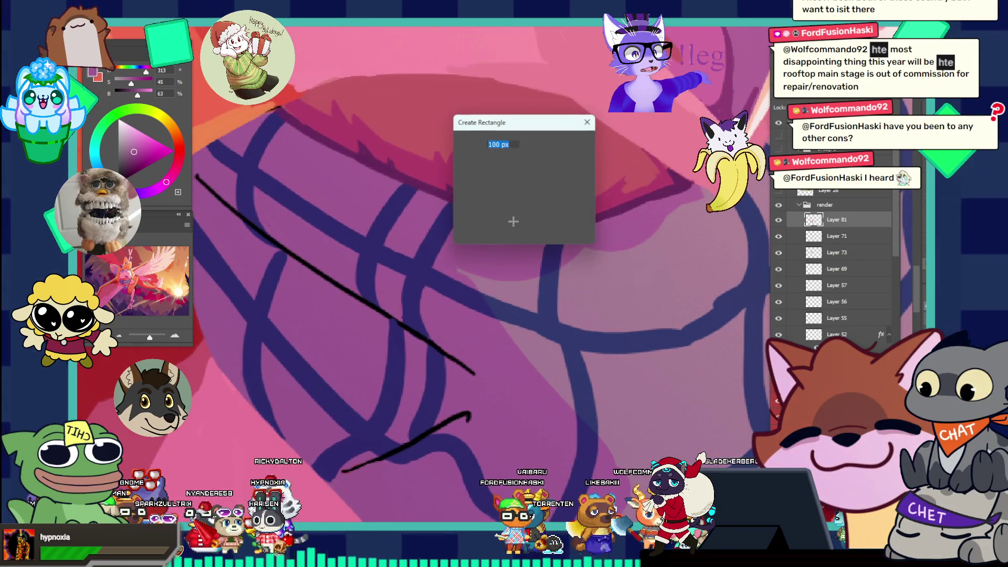
left_click(564, 227)
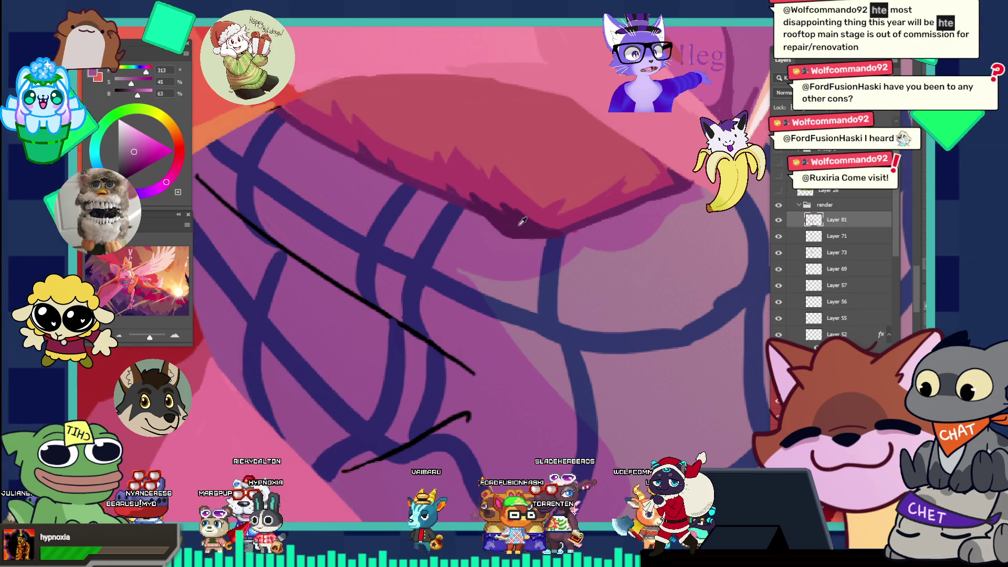
- Sample dark magenta from the shaded fur, darken it, and enlarge the brush
left_click(533, 209)
left_click_drag(496, 215, 395, 216)
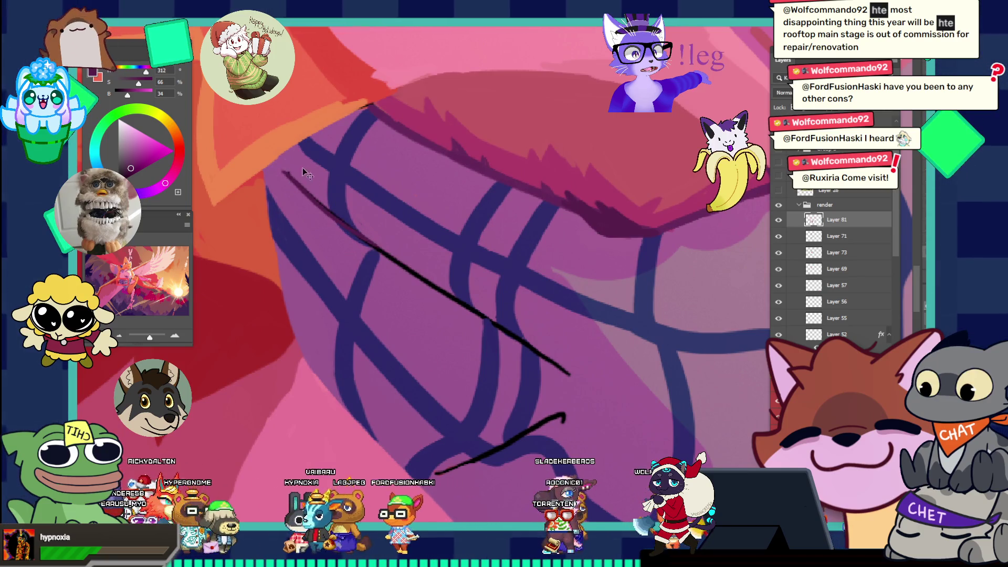
left_click(127, 173)
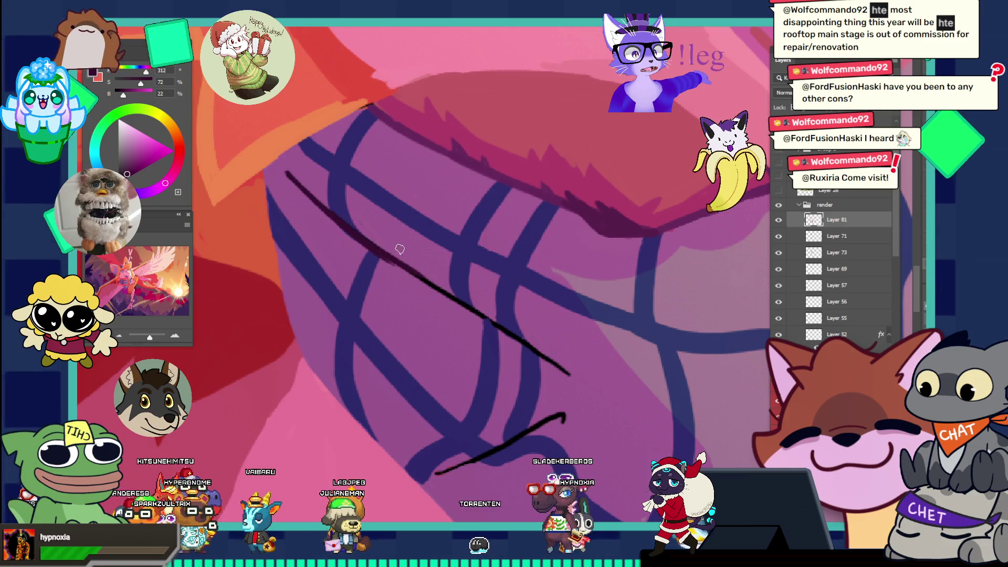
key("bracketright")
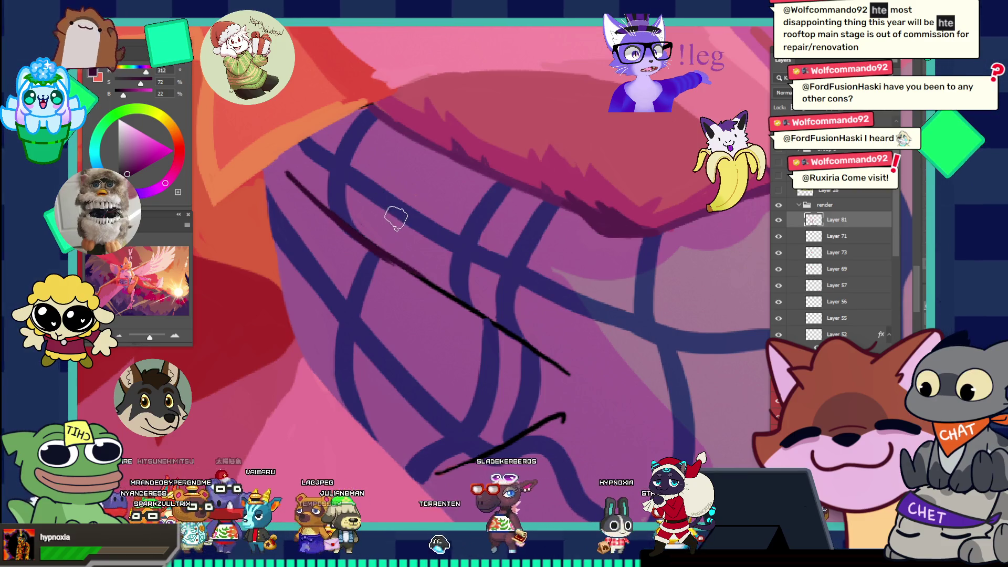
- Paint a thick dark plum stroke over the diagonal scarf line, reinforcing its lower end
left_click_drag(338, 216, 447, 290)
left_click_drag(357, 233, 458, 311)
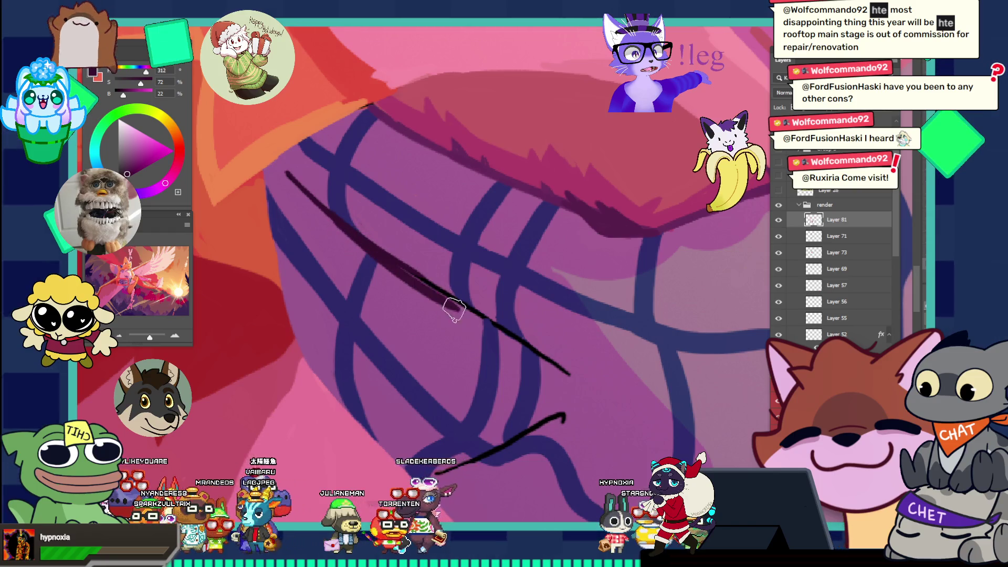
left_click_drag(419, 285, 511, 338)
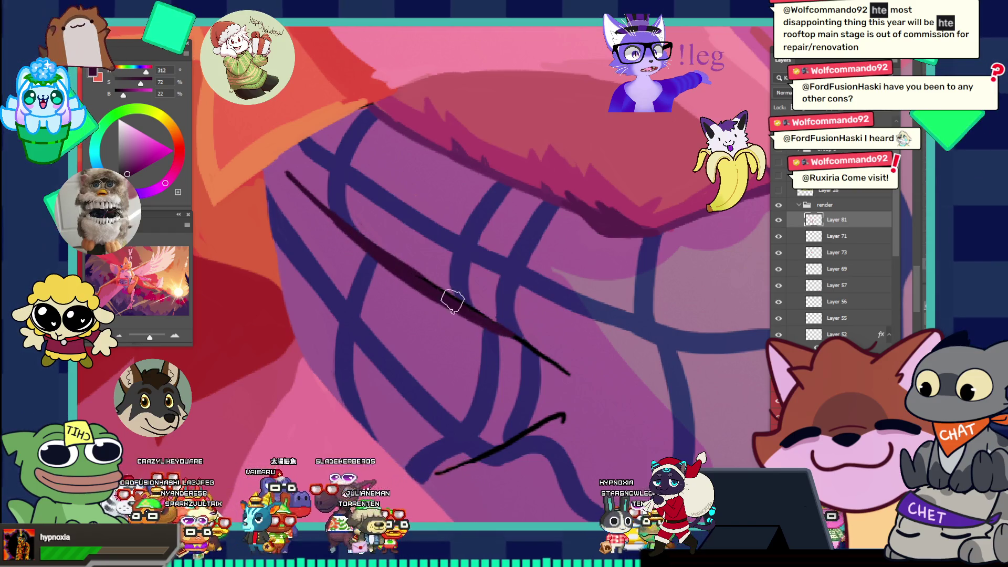
left_click_drag(447, 297, 490, 322)
left_click_drag(427, 286, 507, 336)
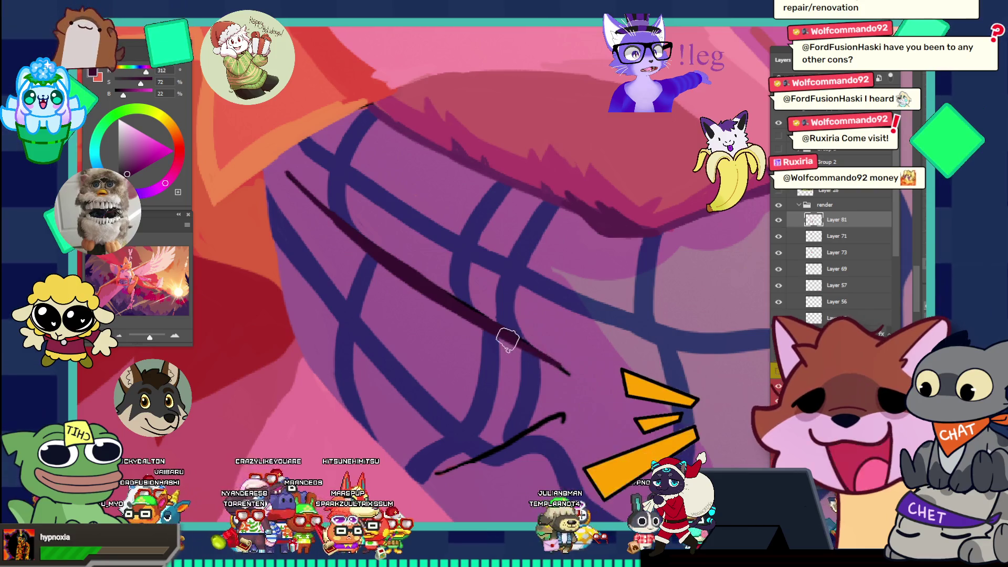
- Sample the scarf's pink and shrink the brush back to a small size
scroll(502, 286, "up", 1)
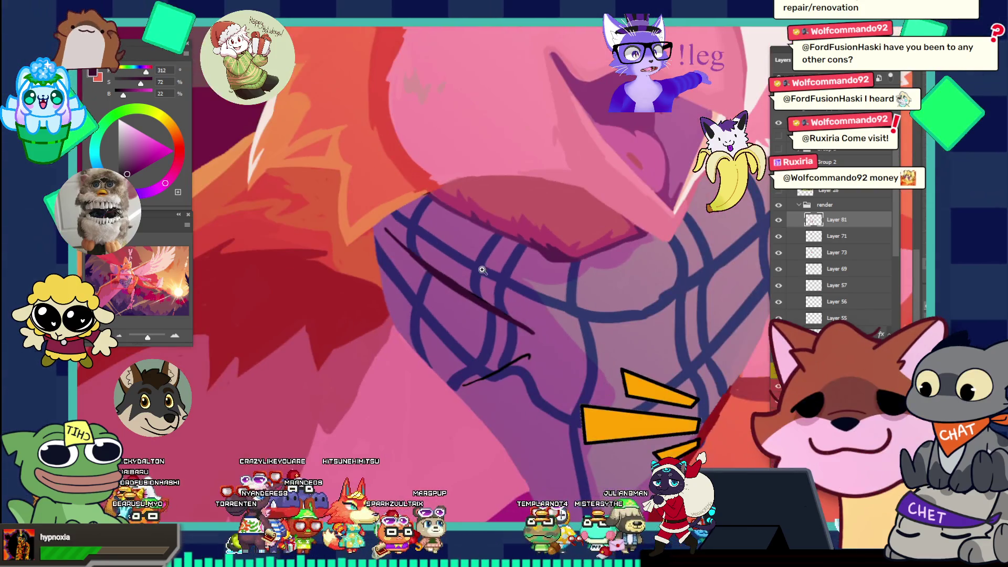
scroll(508, 282, "up", 1)
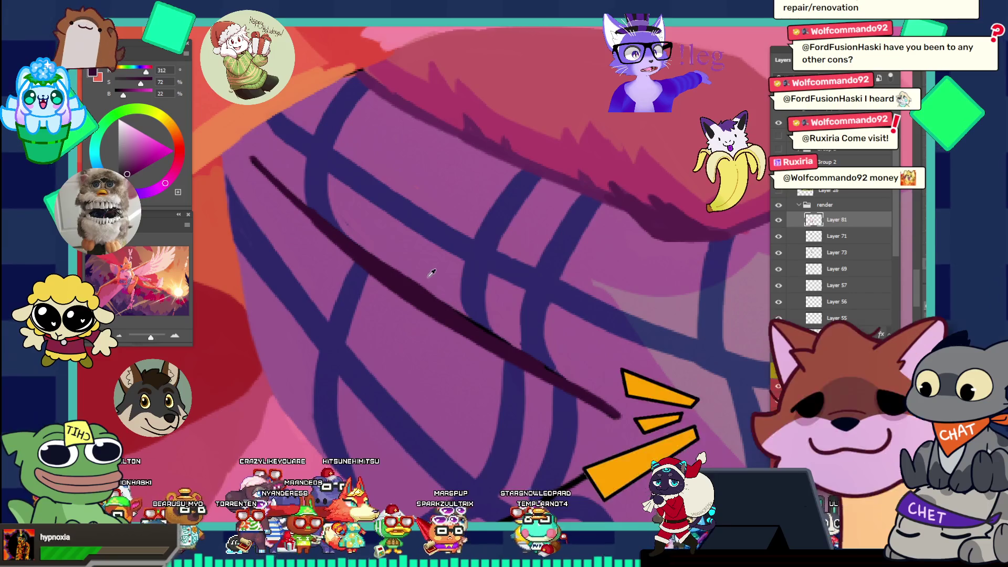
left_click(419, 262, "alt")
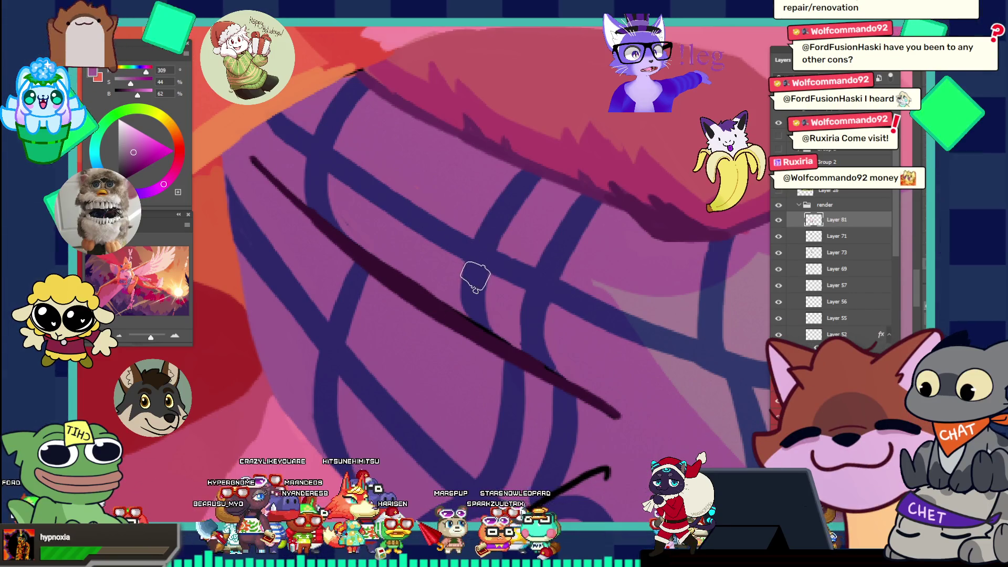
key("[")
key("[")
key("[")
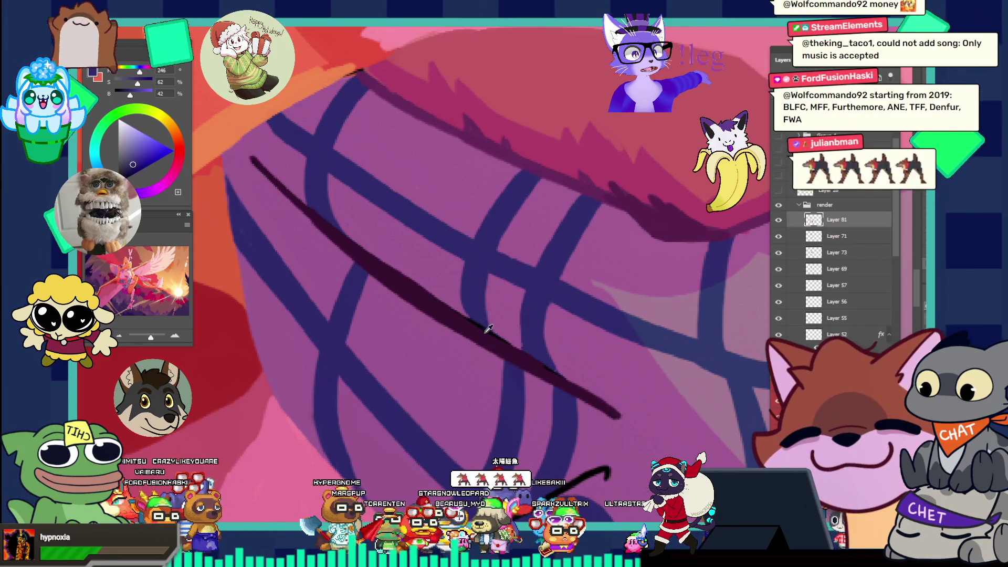
- Sample the plaid blues, then the scarf pink, zoom out to the whole creature, and bring up Stream Chat
left_click(476, 320, "alt")
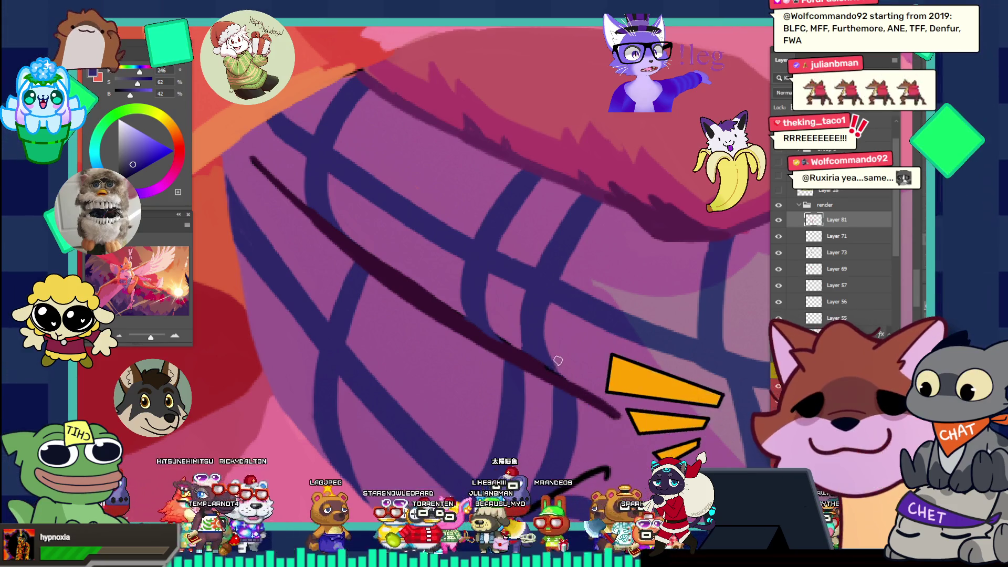
left_click(531, 360, "alt")
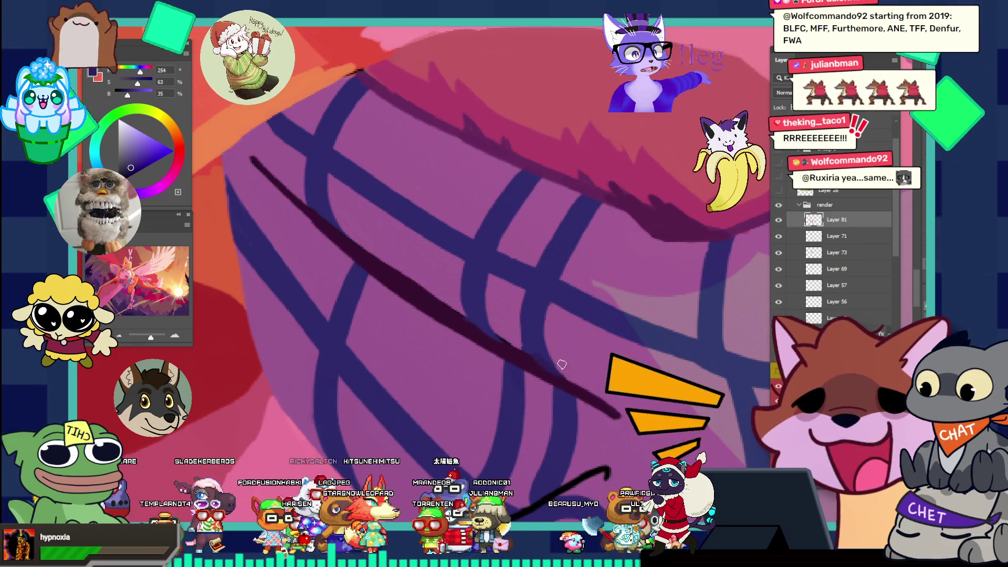
left_click(501, 315, "alt")
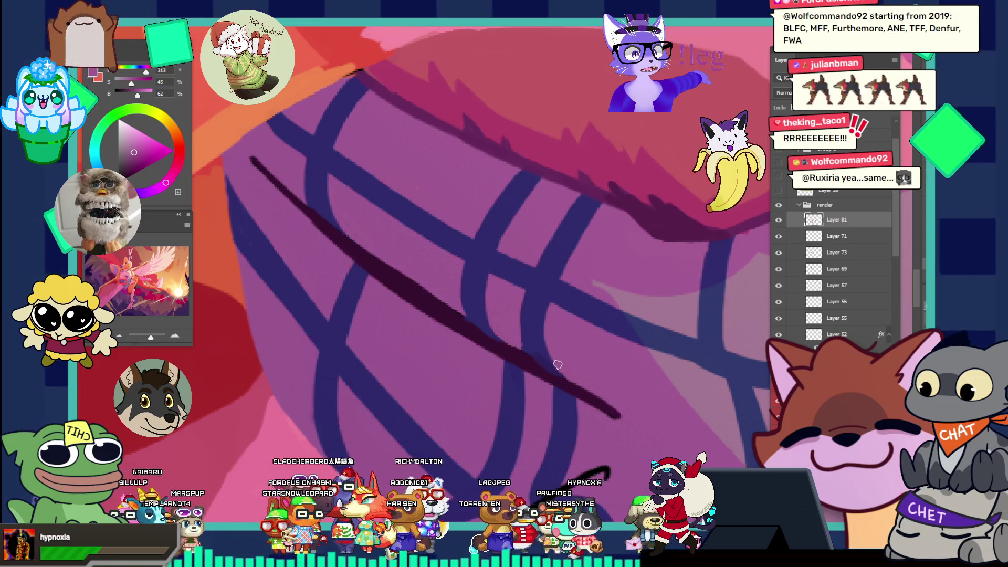
mouse_move(557, 363)
left_mouse_down()
mouse_move(547, 297)
mouse_move(511, 250)
left_mouse_up()
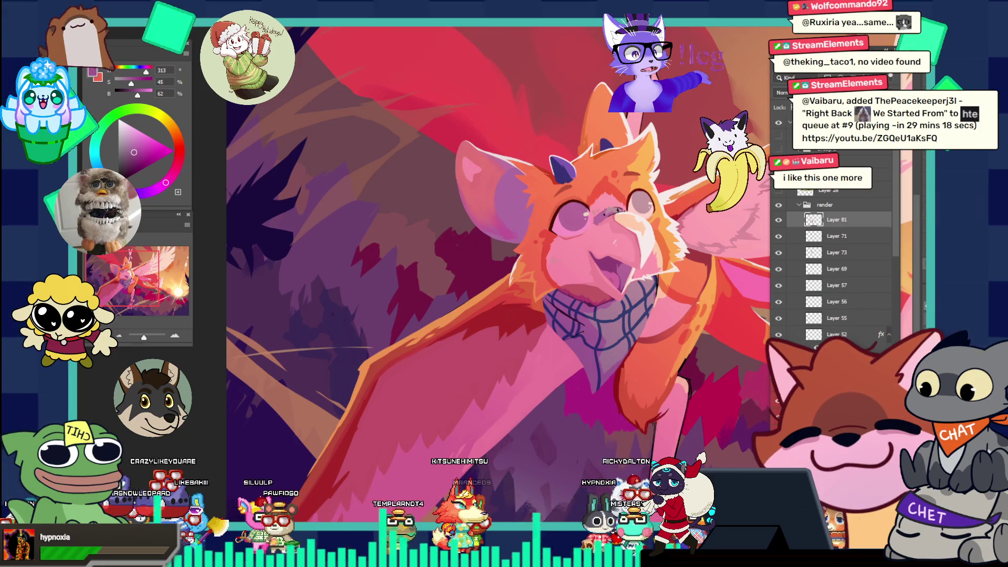
key("alt+Tab")
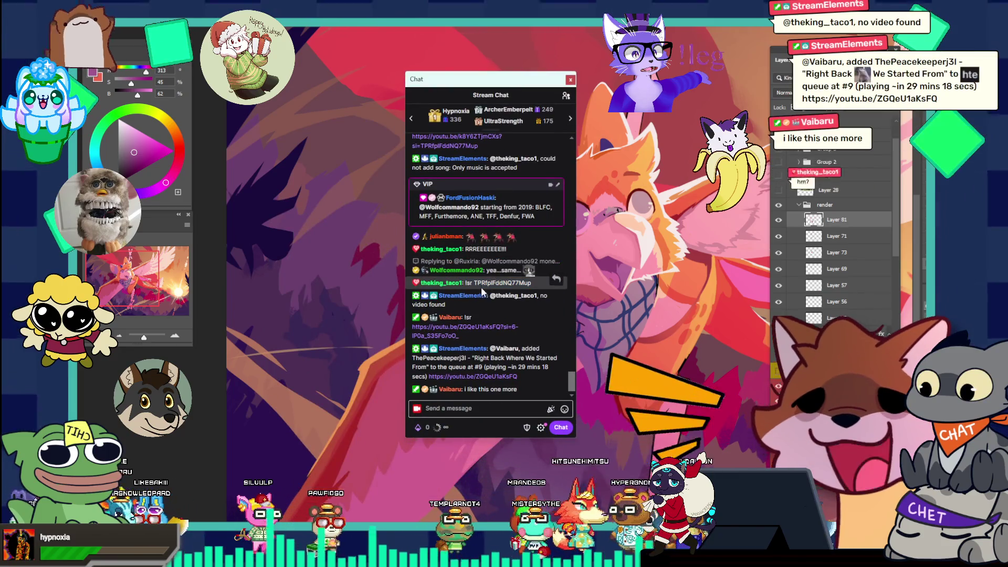
- Select the video ID in the chat's song-request message, then switch to the browser playing it
left_click(475, 269)
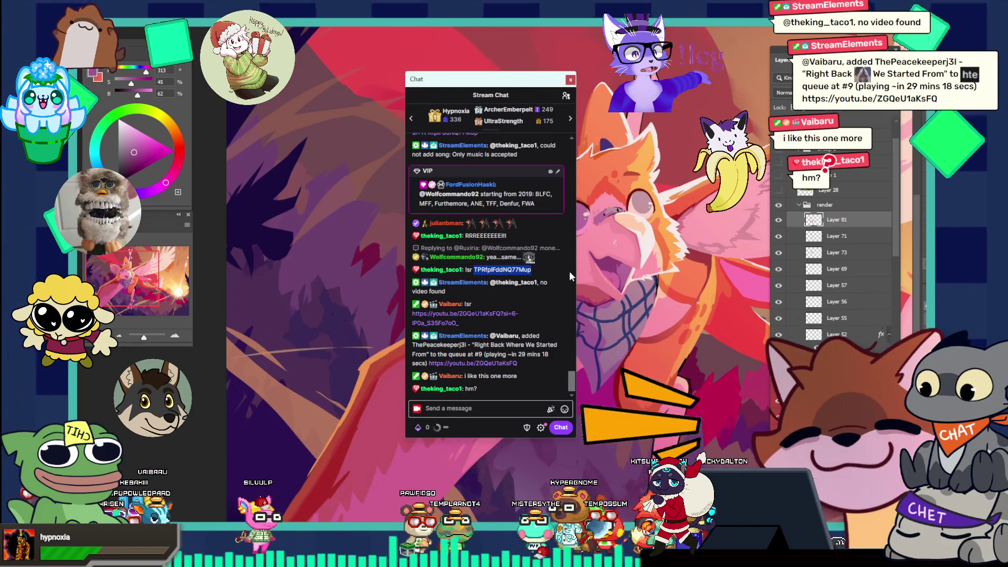
double_click(501, 269)
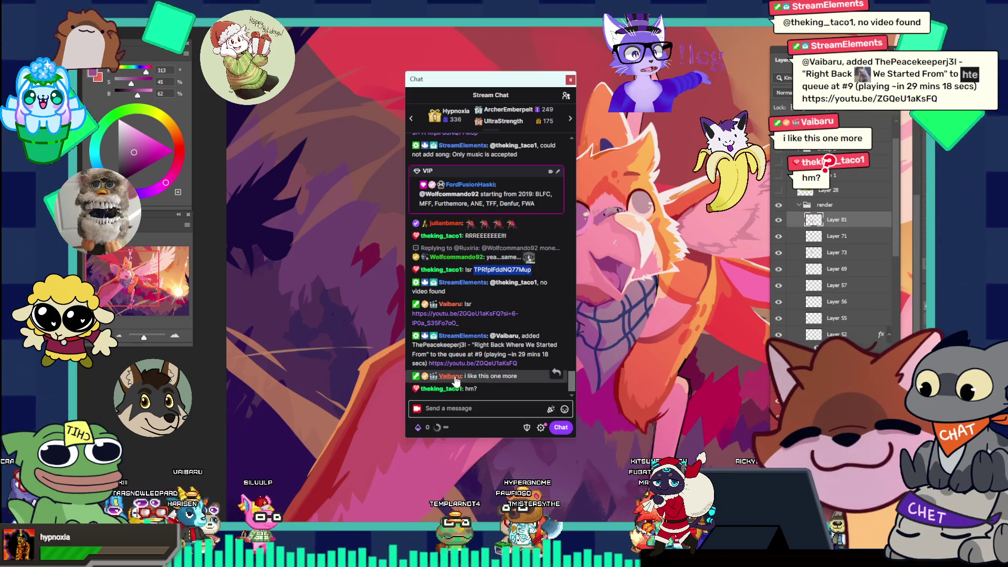
left_click(497, 269)
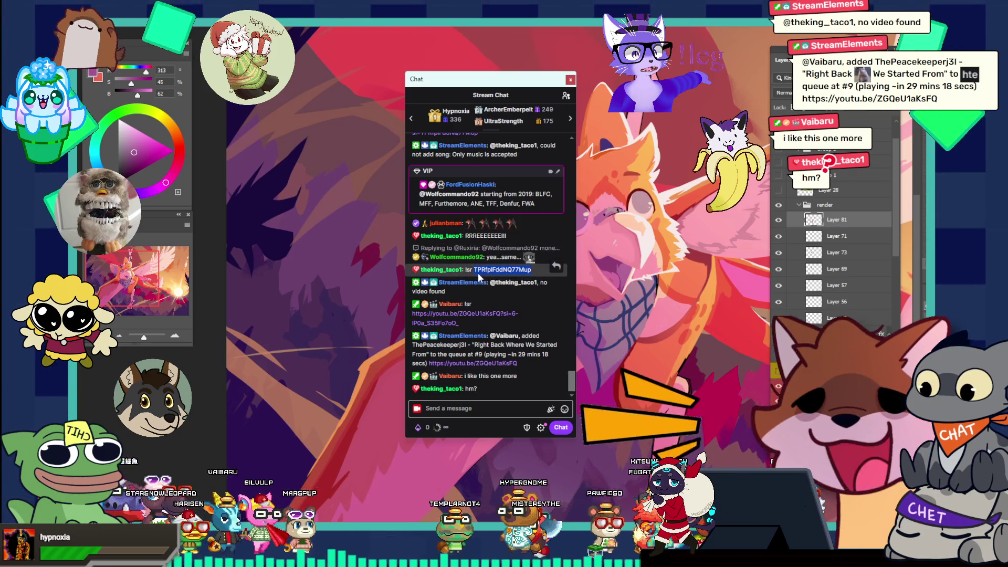
mouse_move(474, 270)
left_mouse_down()
mouse_move(576, 281)
mouse_move(527, 292)
mouse_move(543, 273)
left_mouse_up()
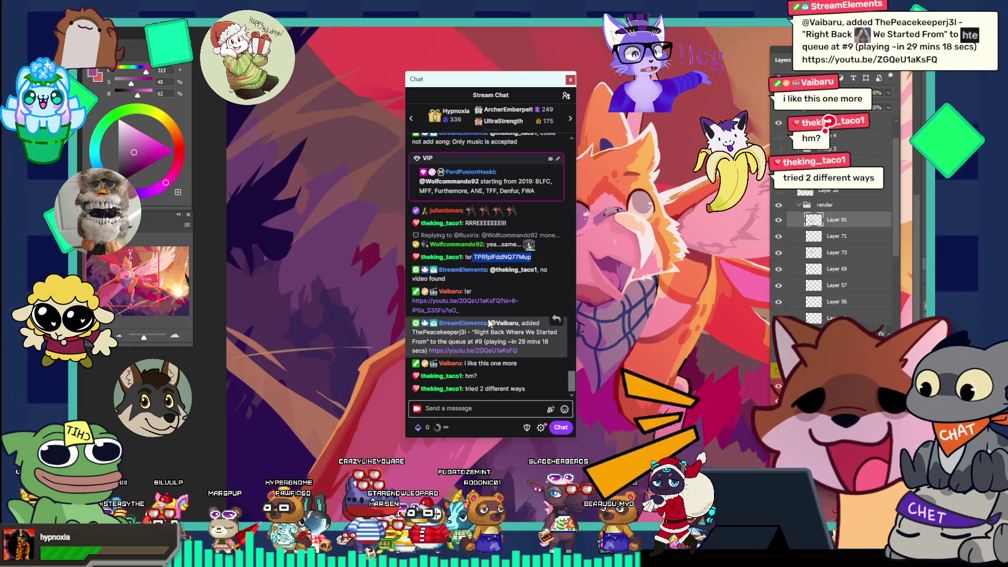
mouse_move(464, 305)
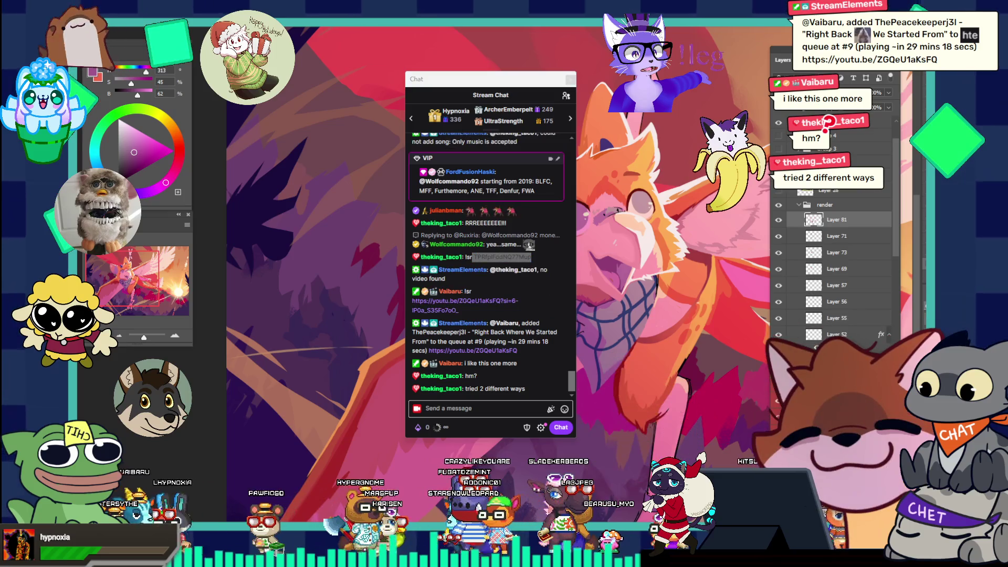
key("alt+Tab")
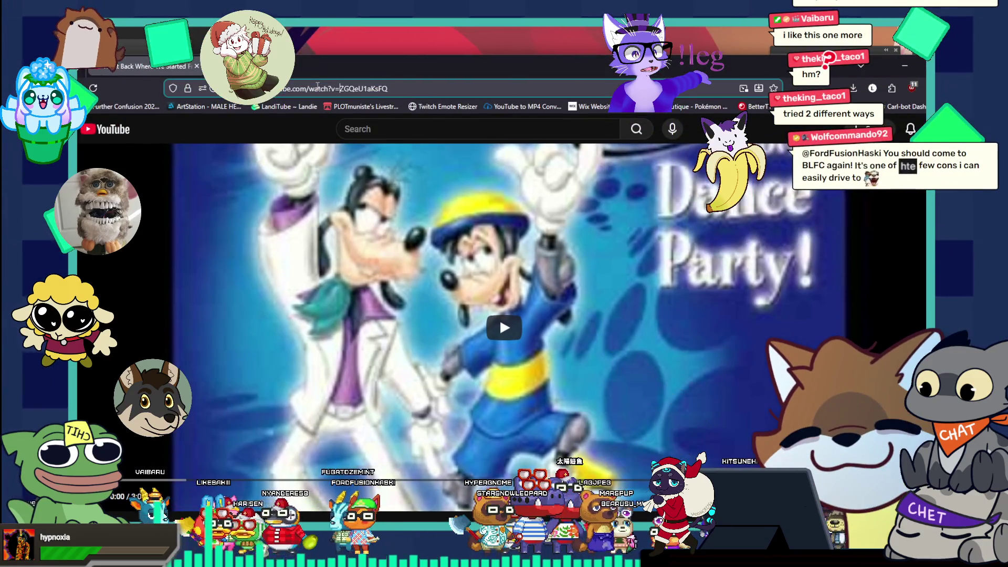
- Select the video ID in the YouTube address, shift the browser down and back, then minimize it
double_click(340, 89)
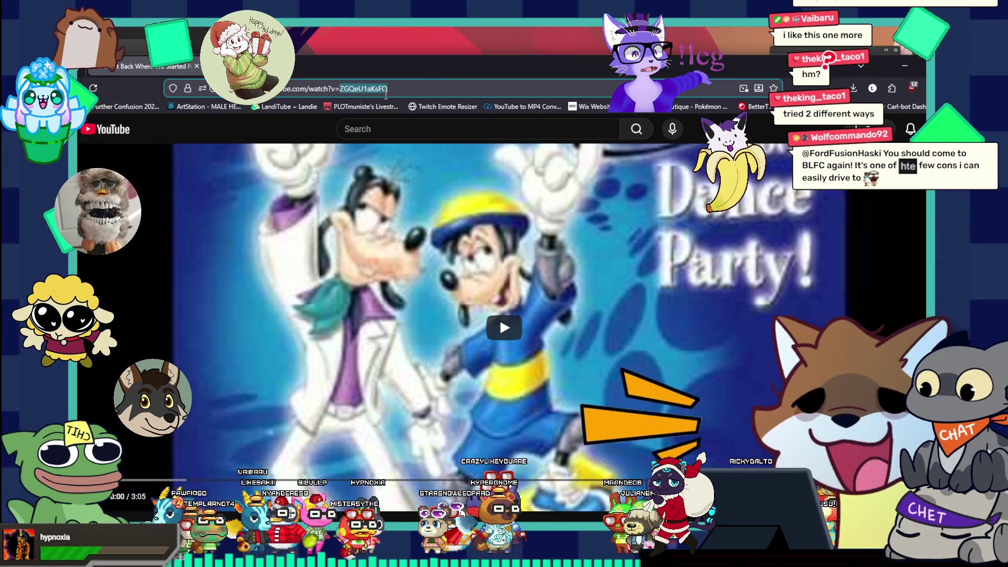
mouse_move(420, 68)
left_mouse_down()
mouse_move(371, 330)
mouse_move(392, 329)
left_mouse_up()
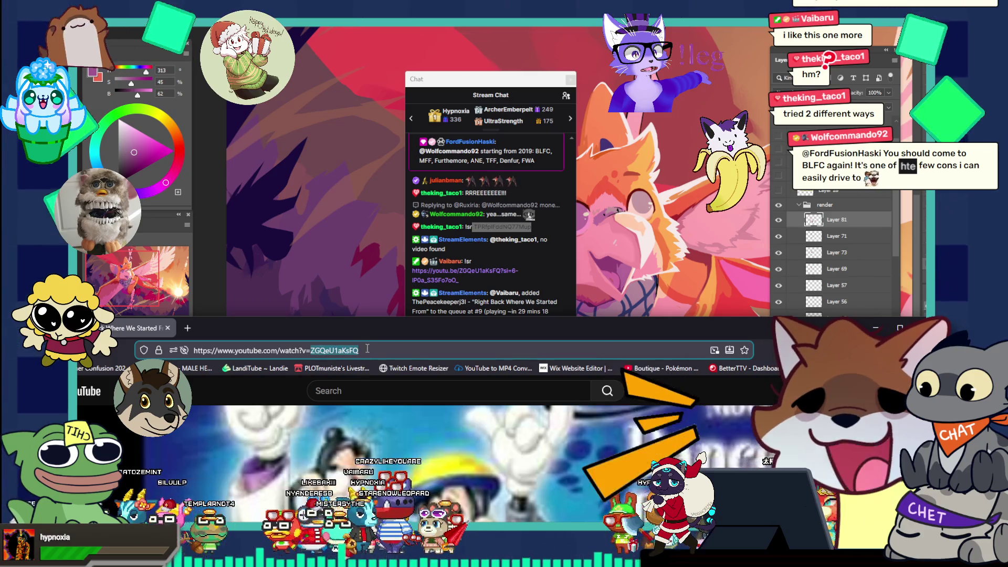
left_click_drag(409, 333, 444, 62)
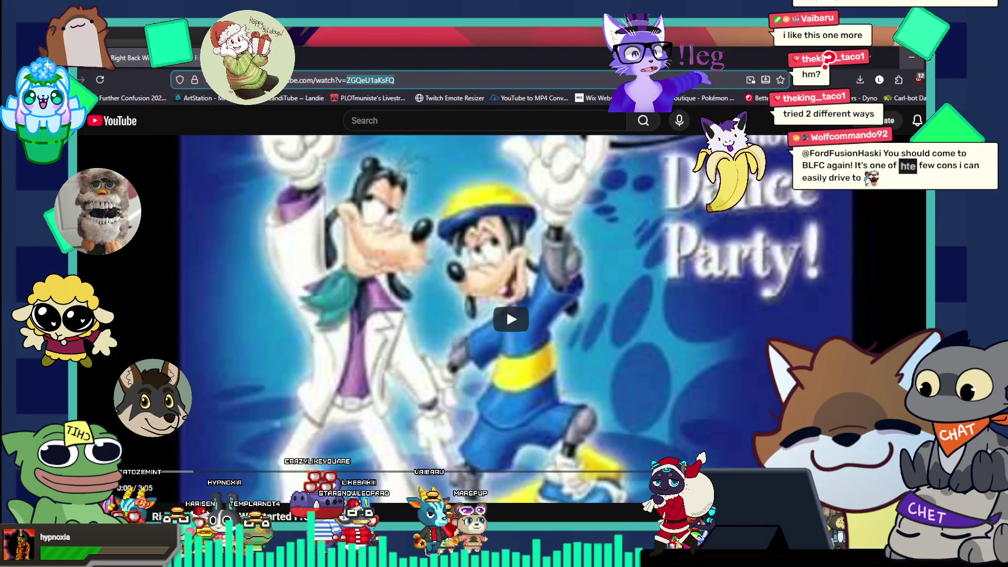
left_click(912, 56)
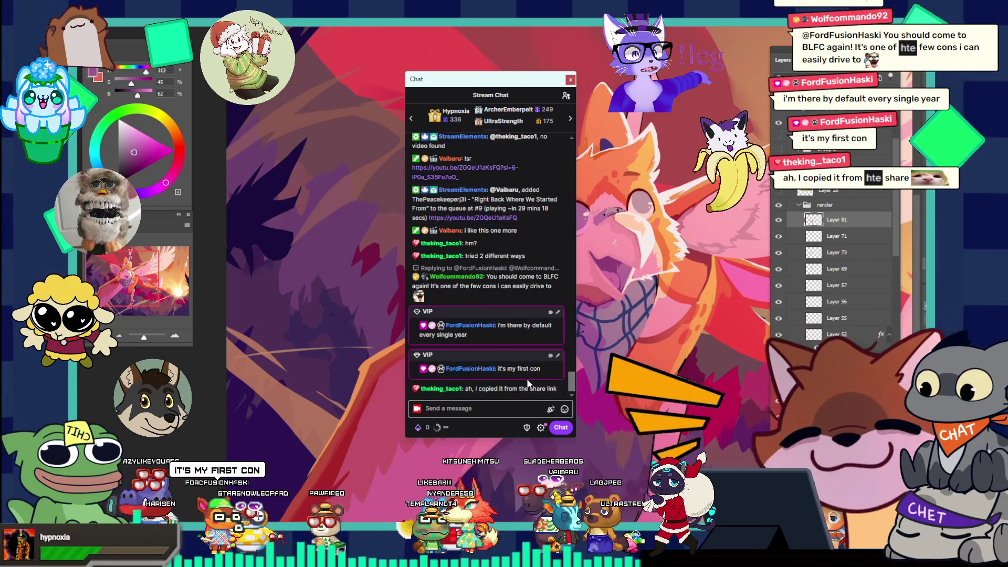
- Move the chat window off the artwork and zoom in on the creature's face and wing
left_click_drag(529, 388, 566, 390)
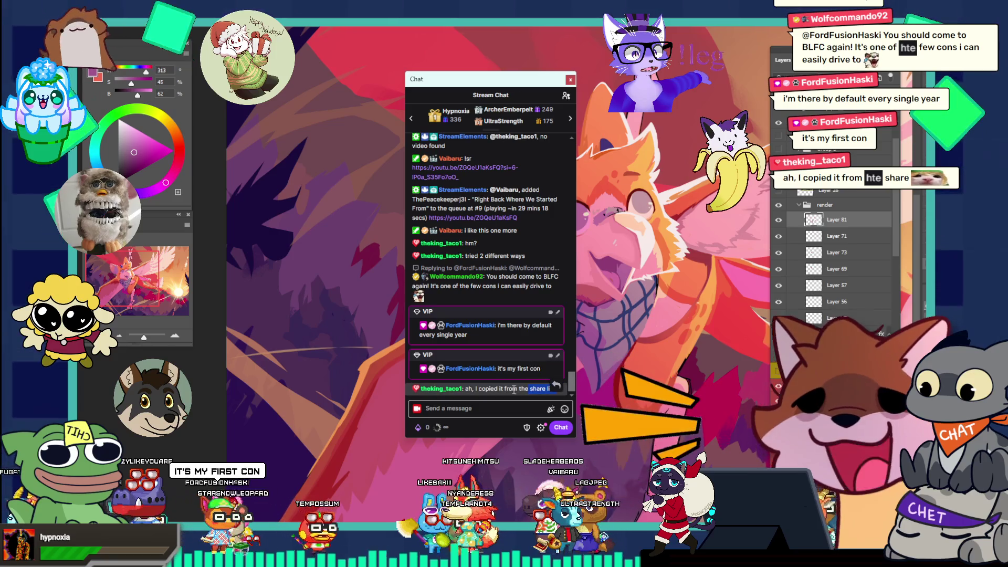
left_click_drag(499, 85, 451, 25)
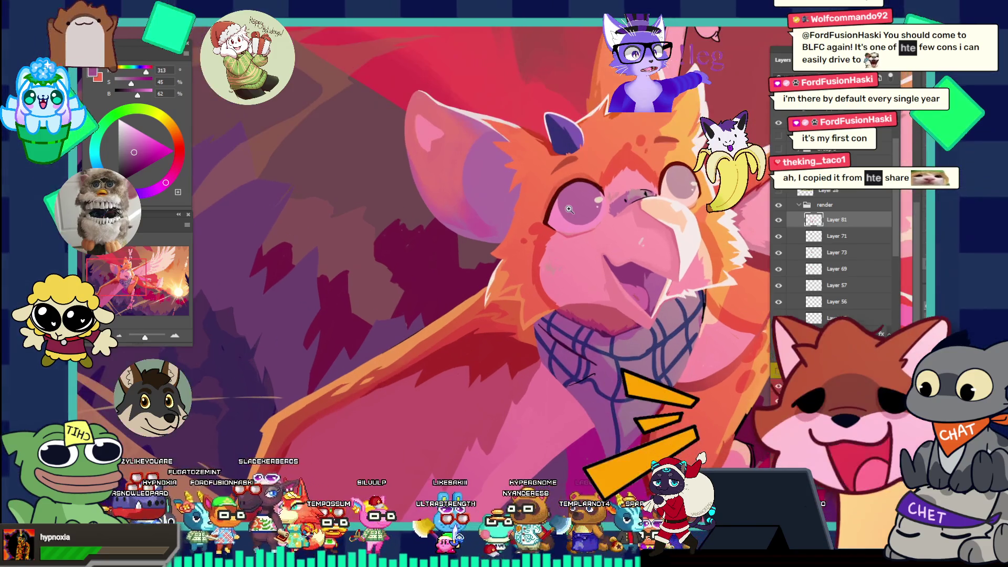
key("ctrl+minus")
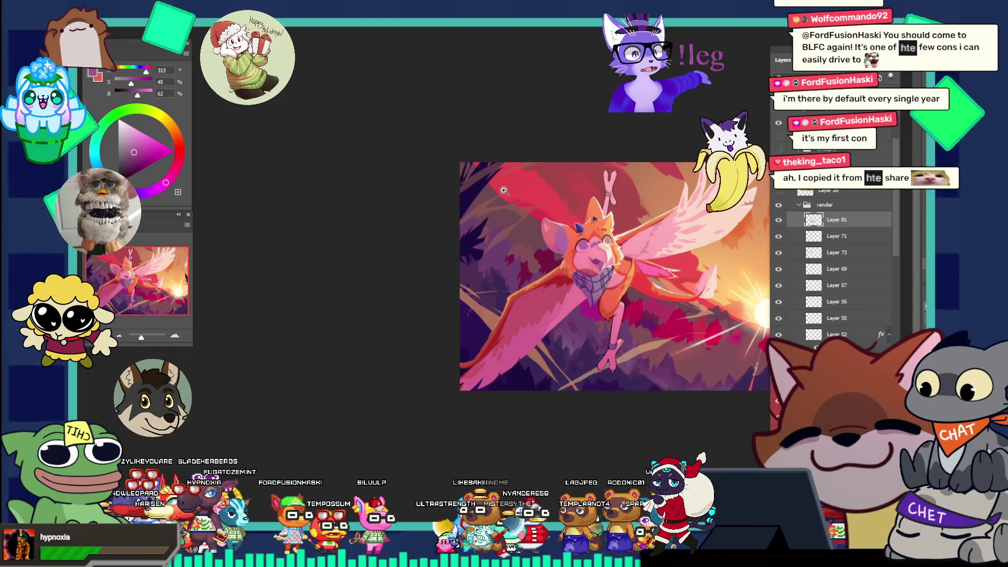
left_click(672, 237)
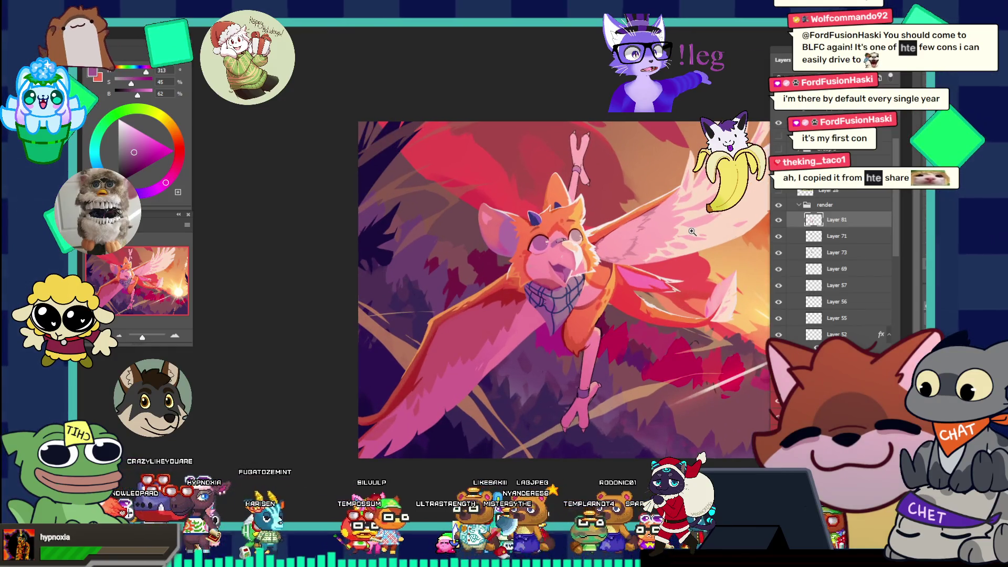
left_click(689, 279)
left_click(686, 300)
left_click(682, 322)
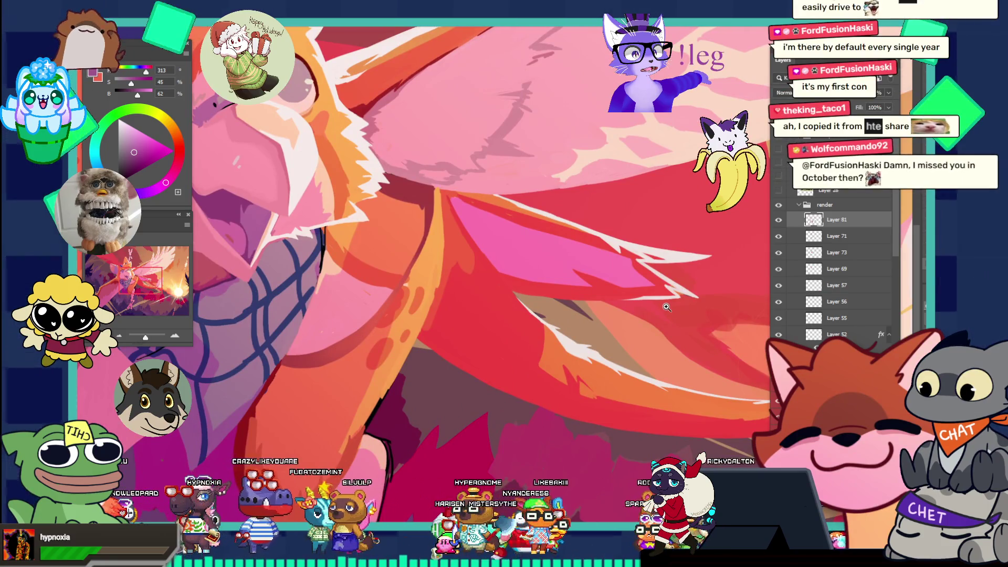
- Zoom out to the whole illustration, back in on the face and scarf, then switch to YouTube
left_click(681, 245, "alt")
left_click(658, 285, "alt")
left_click(624, 266, "alt")
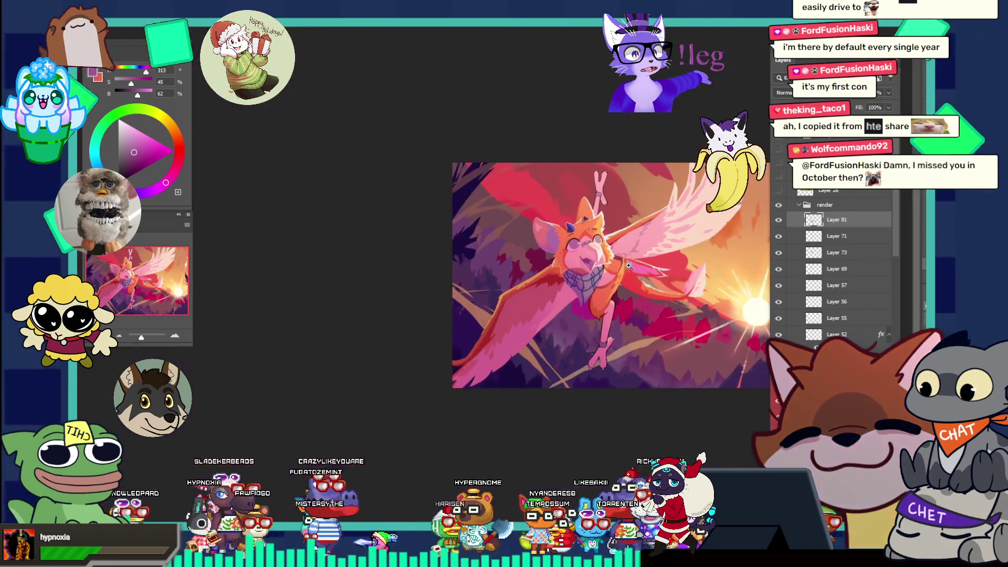
left_click(669, 280)
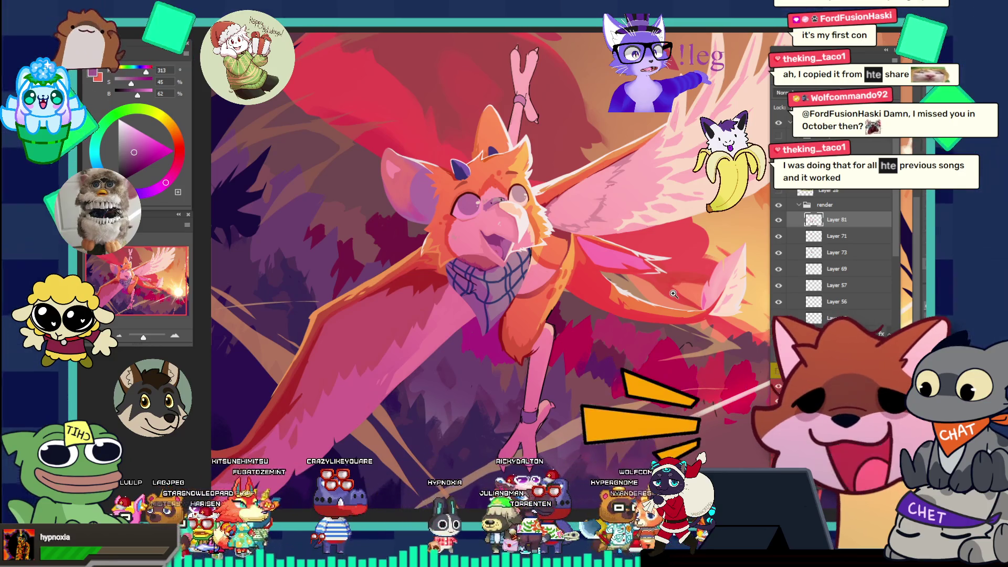
left_click(605, 239)
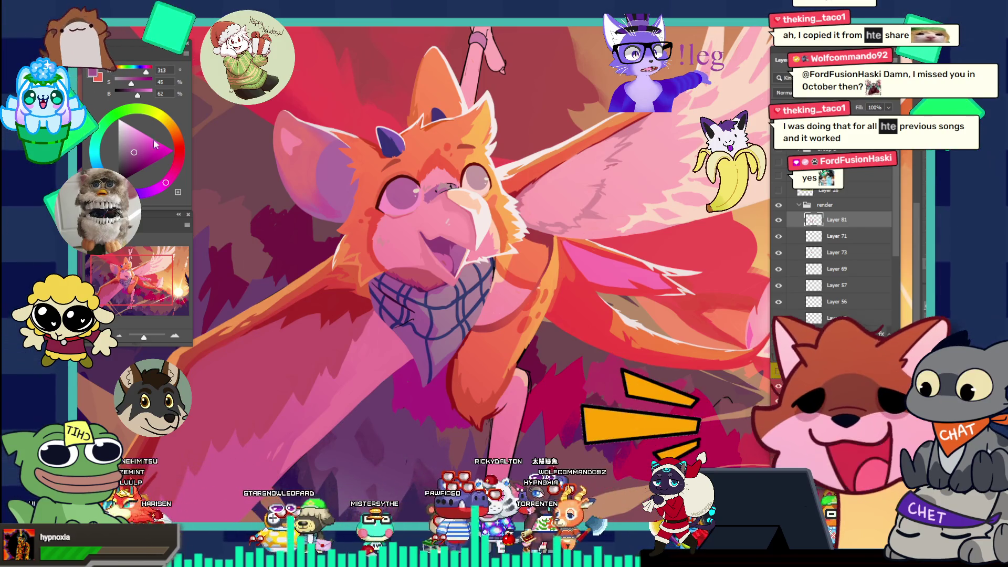
key("alt+Tab")
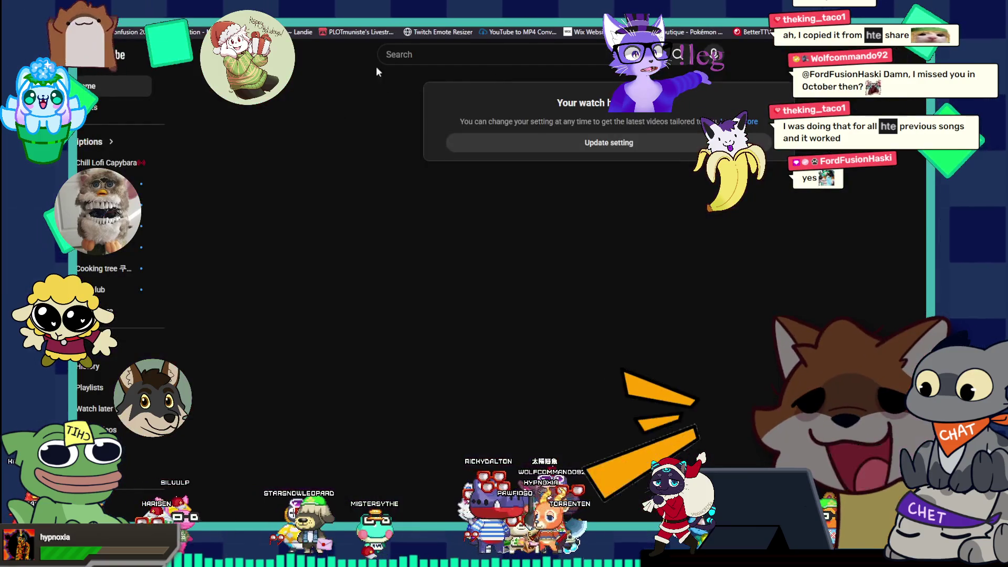
- Search YouTube for 'random song' and scroll the results
left_click(394, 57)
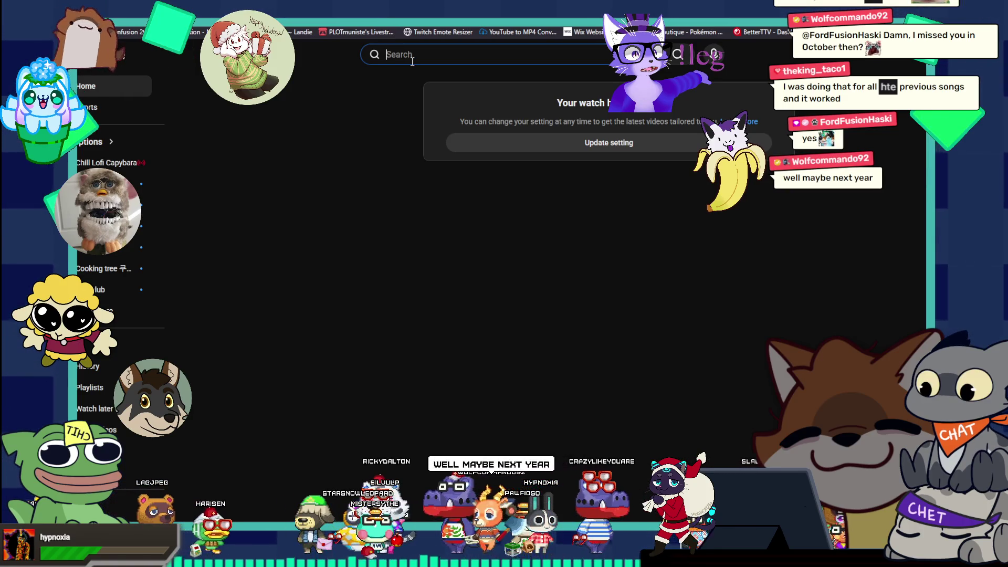
type("rand")
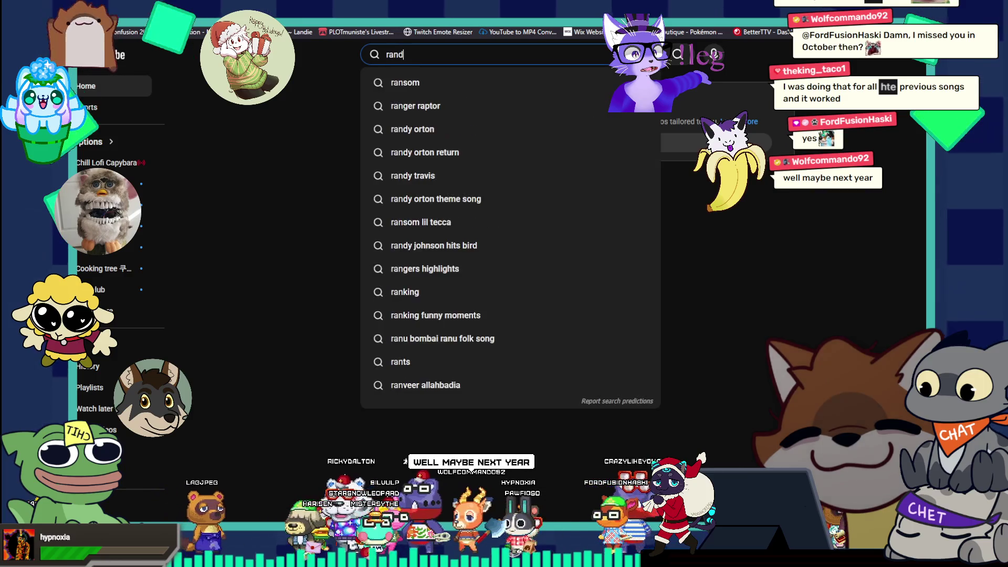
type("om song")
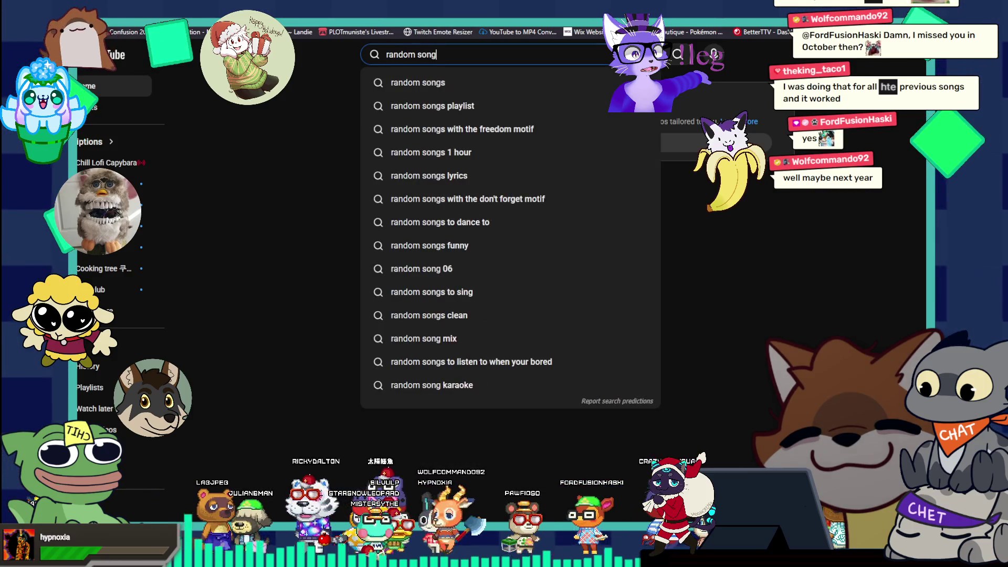
key("Return")
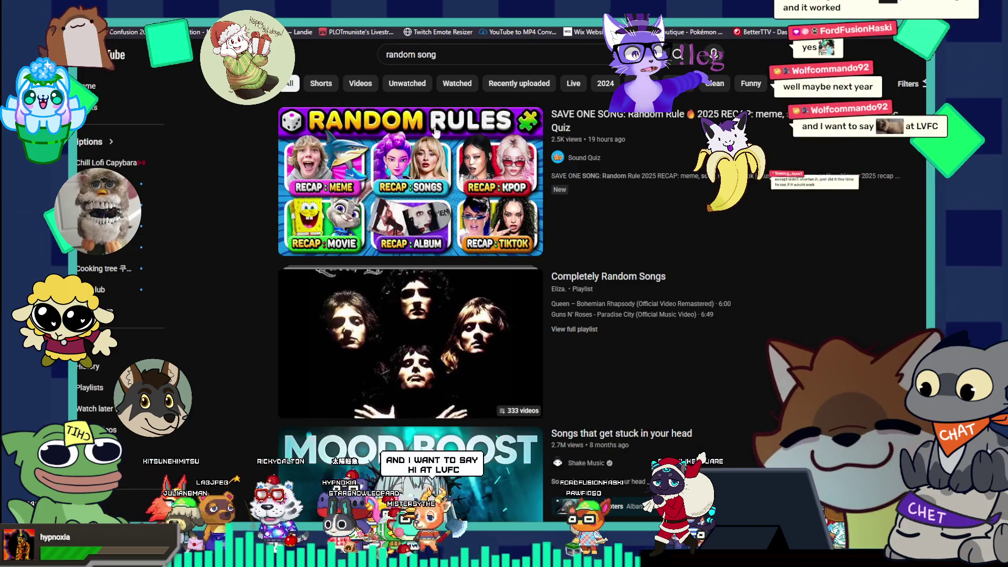
scroll(481, 240, "down", 2)
scroll(482, 240, "down", 5)
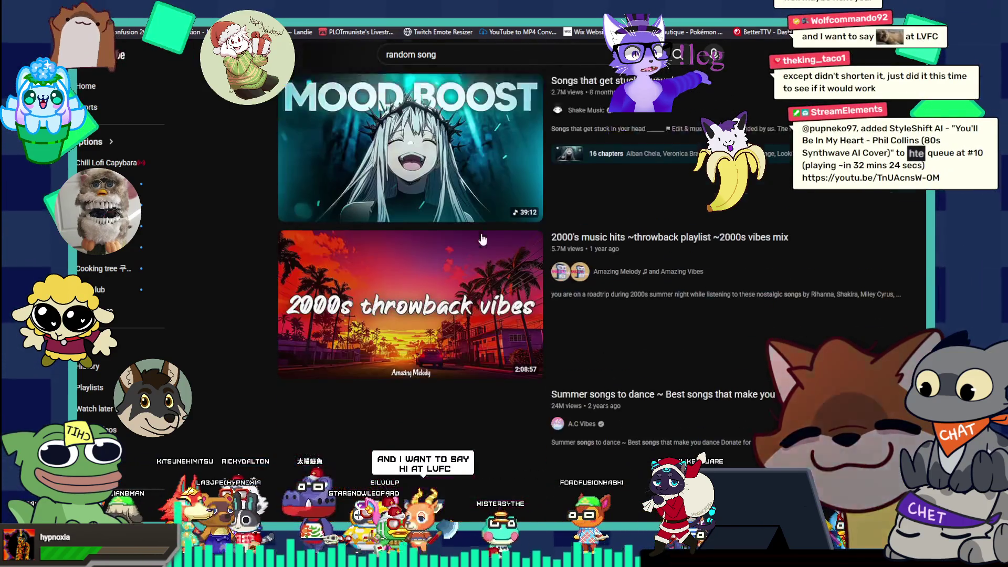
scroll(482, 239, "up", 8)
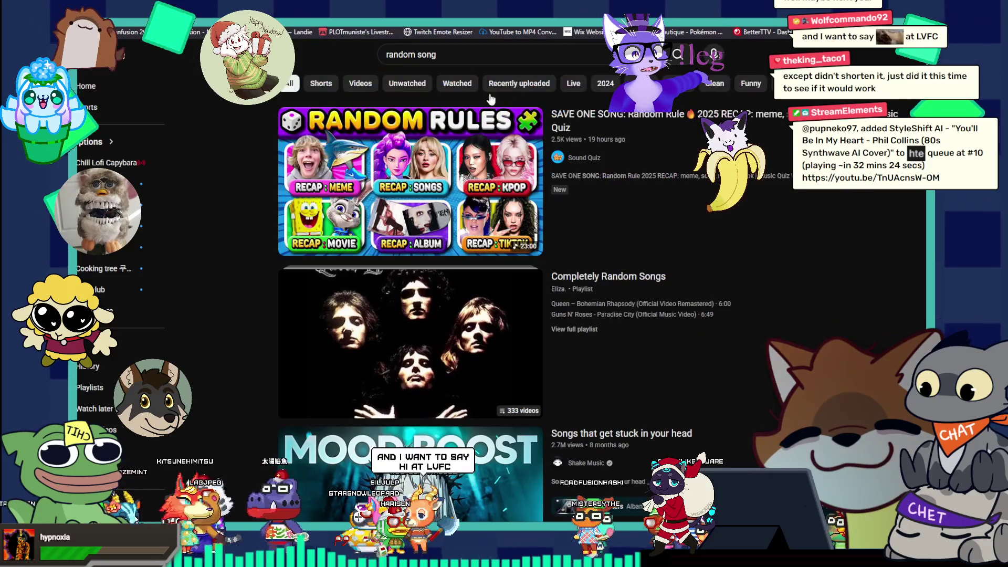
- Replace the query with the 'league of legends song' suggestion
left_click(455, 60)
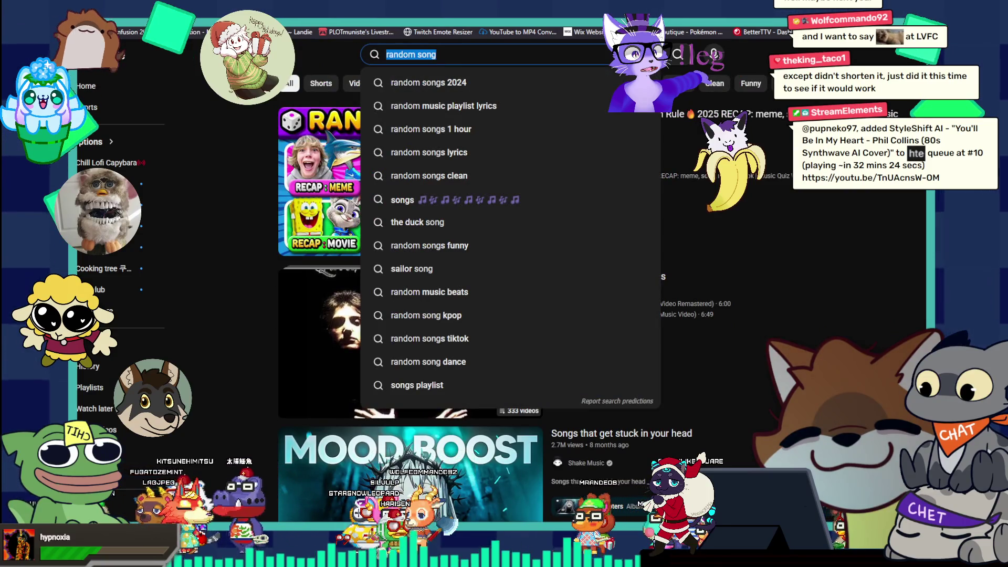
type("kda")
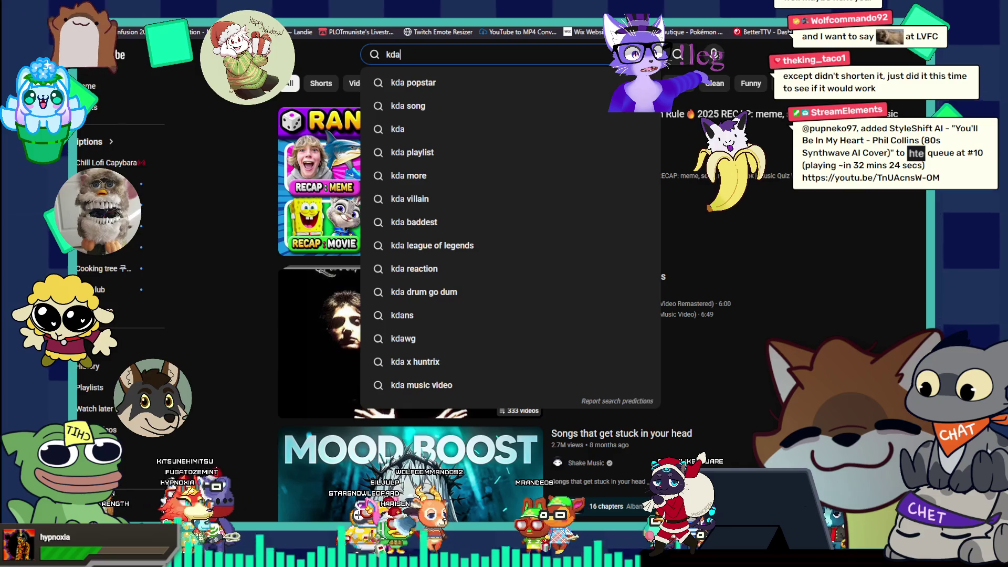
key("BackSpace")
key("BackSpace")
key("BackSpace")
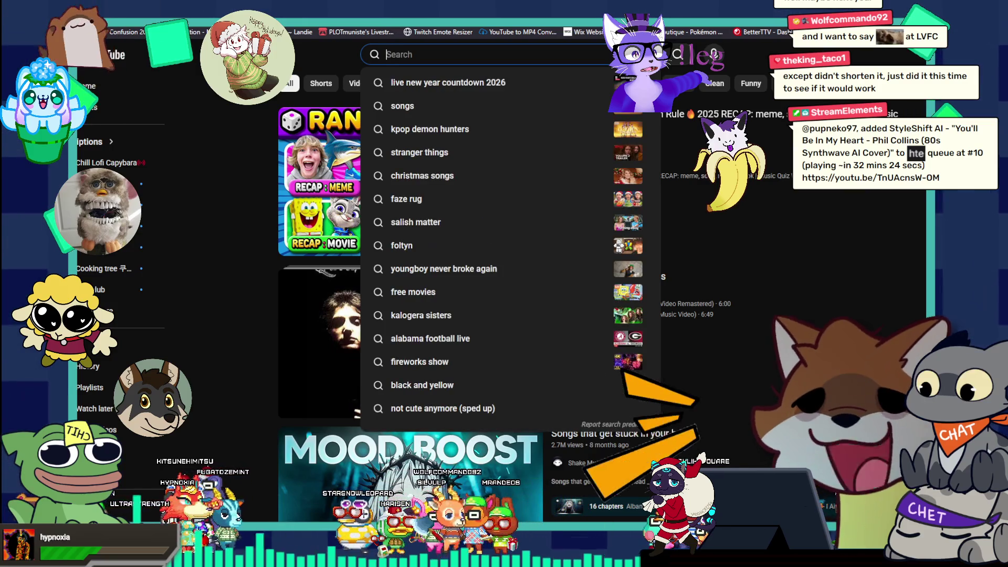
type("league of")
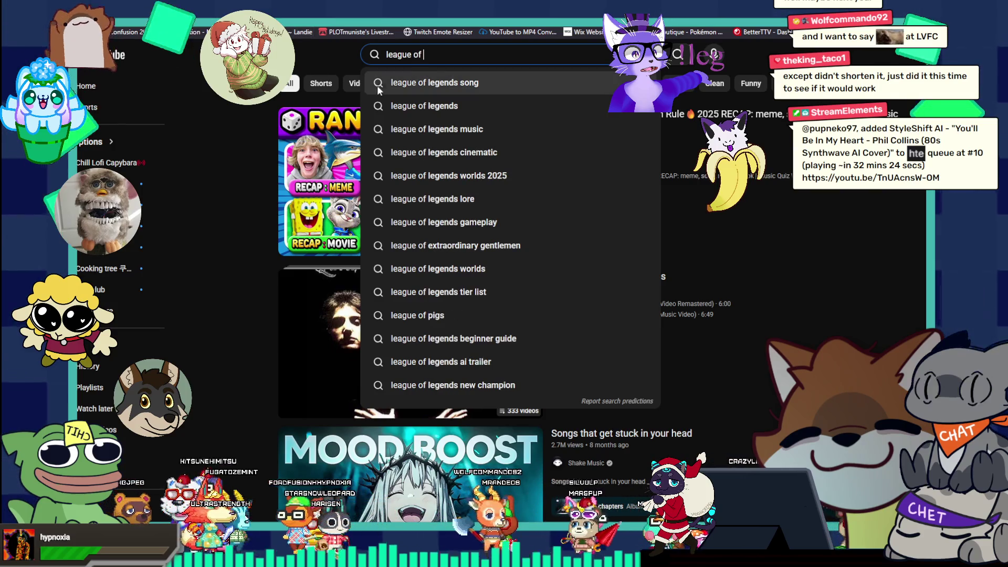
left_click(397, 84)
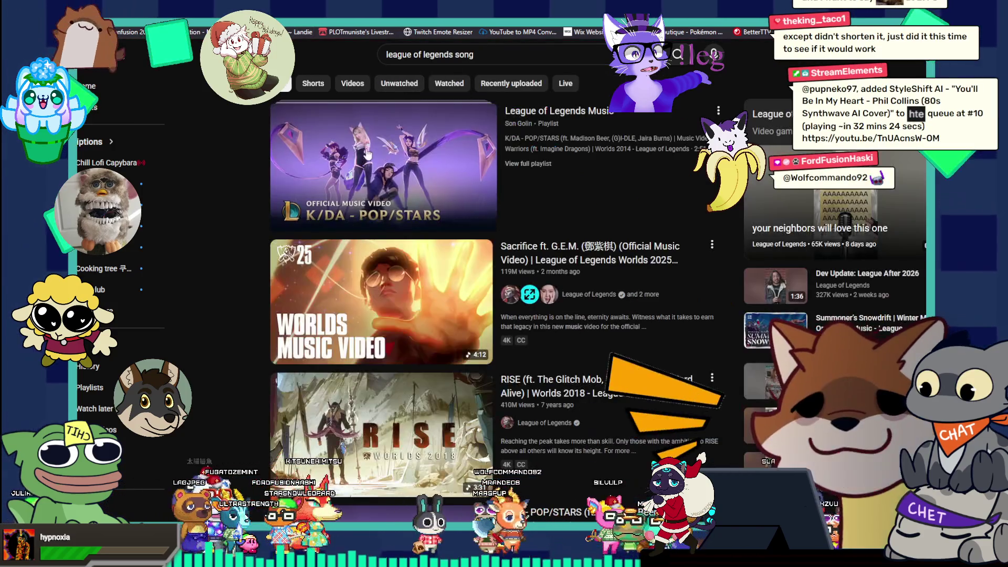
- Scroll the league of legends song results and open the K/DA POP/STARS music video
scroll(413, 355, "down", 9)
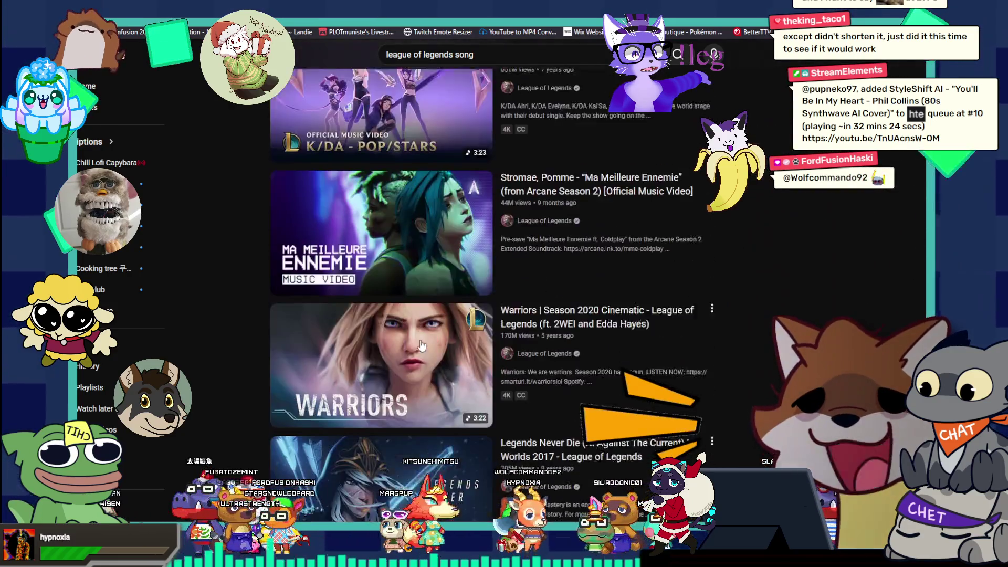
scroll(421, 345, "down", 4)
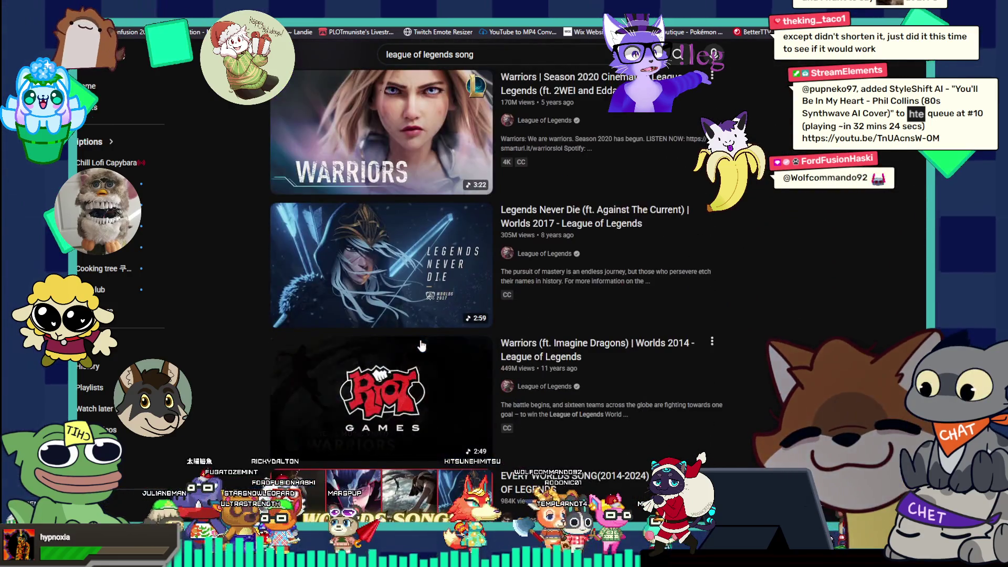
scroll(421, 345, "down", 3)
scroll(421, 345, "up", 15)
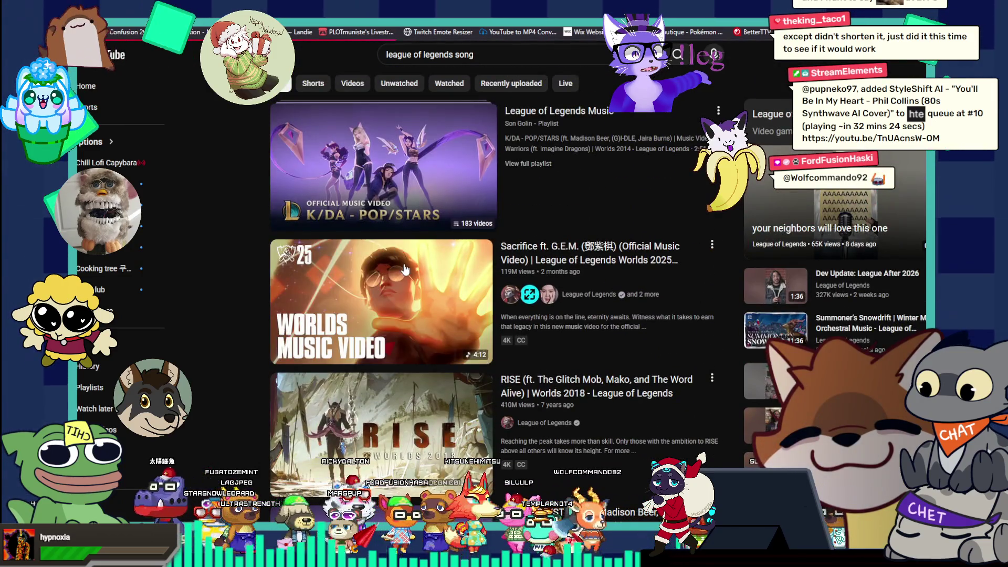
left_click(391, 220)
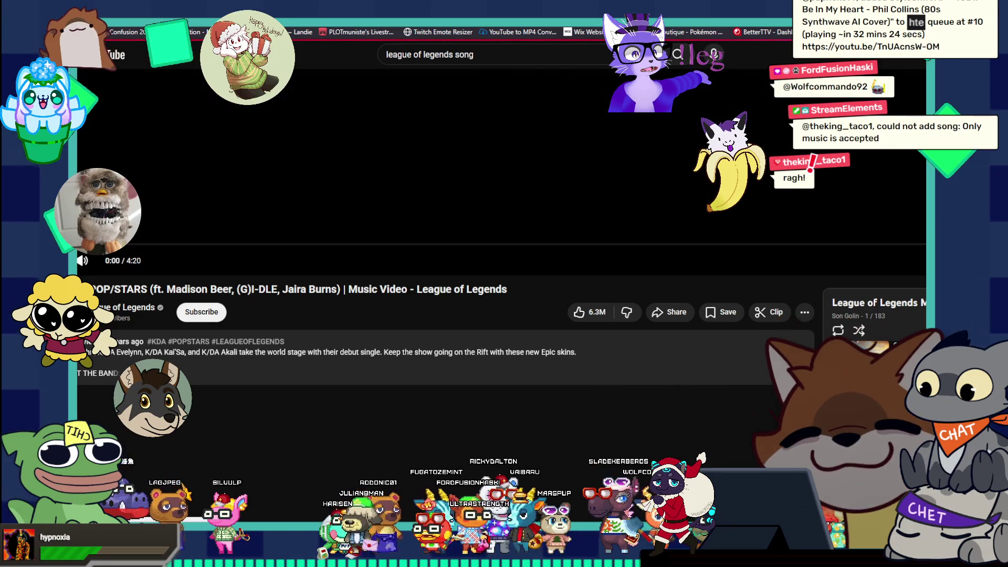
- Switch to theater mode, lower the browser, and cut the video ID from the address
key("t")
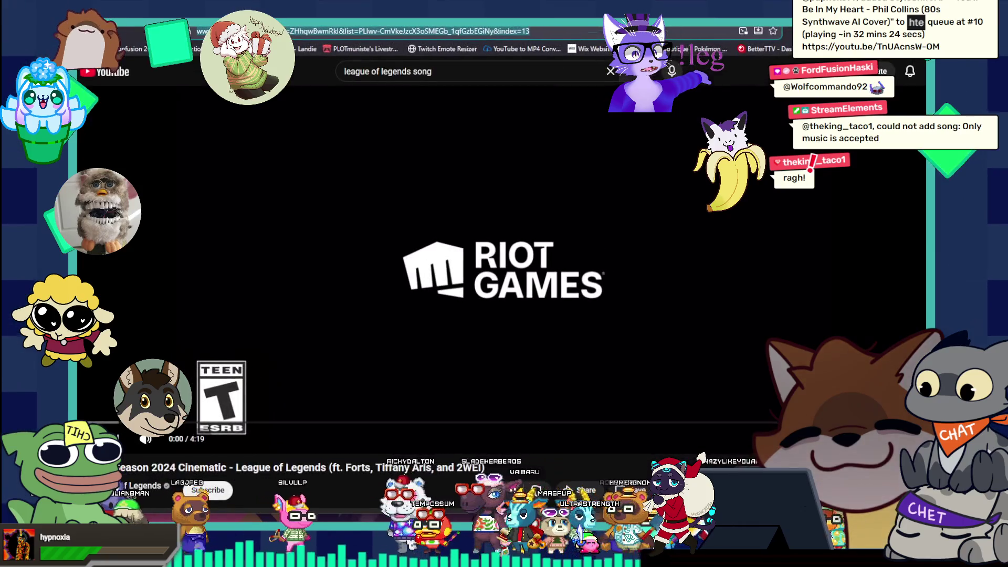
left_click_drag(344, 8, 360, 197)
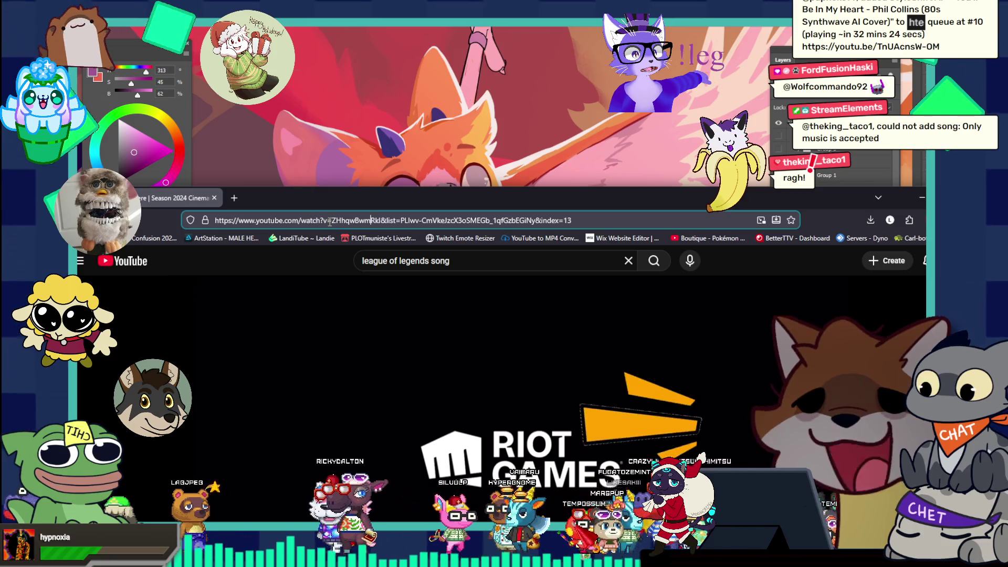
left_click_drag(333, 220, 382, 221)
key("ctrl+c")
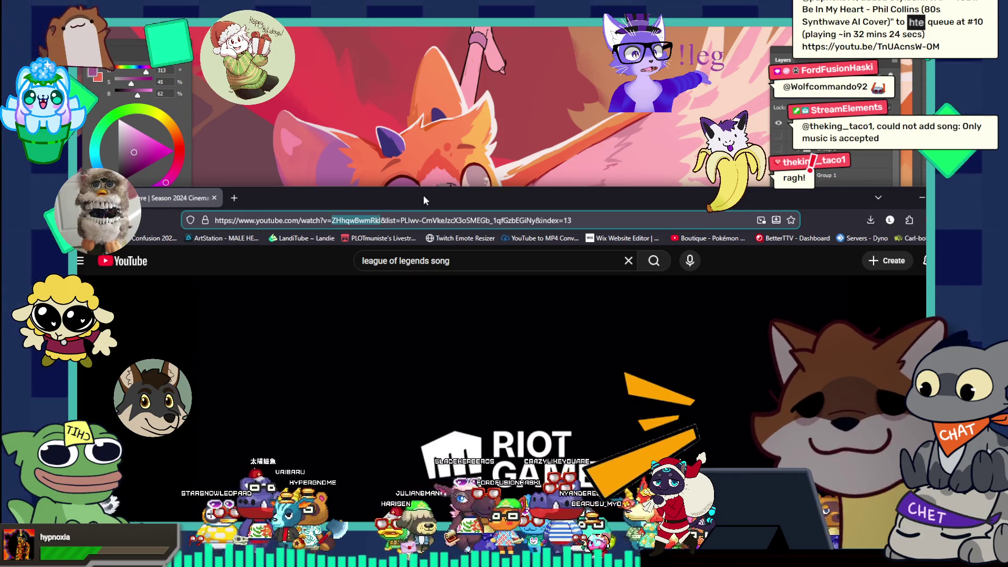
key("BackSpace")
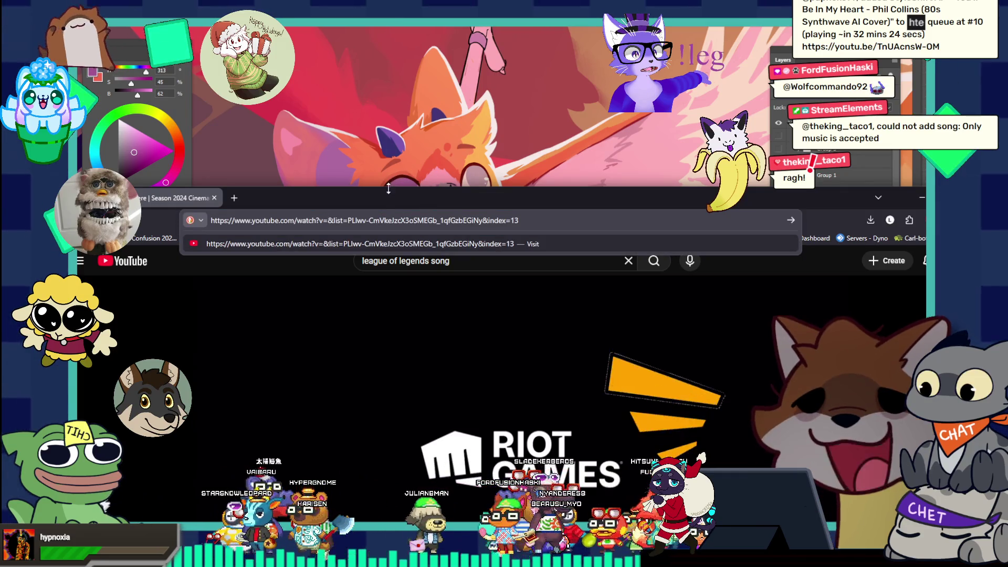
- Maximize the browser again and place the stream chat window over the video
left_click_drag(390, 194, 580, 141)
double_click(579, 141)
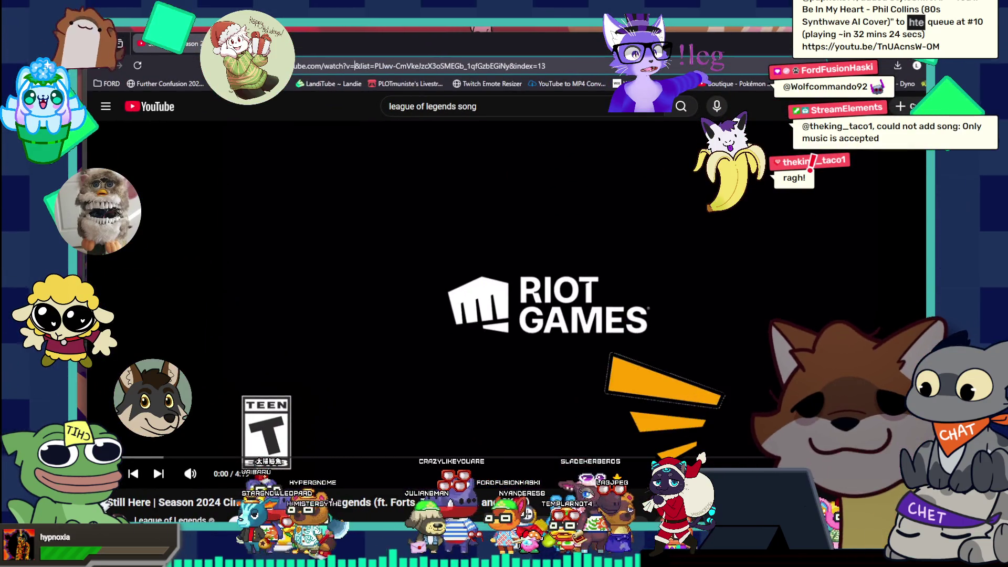
mouse_move(201, 53)
left_mouse_down()
mouse_move(347, 30)
mouse_move(336, 74)
mouse_move(366, 98)
left_mouse_up()
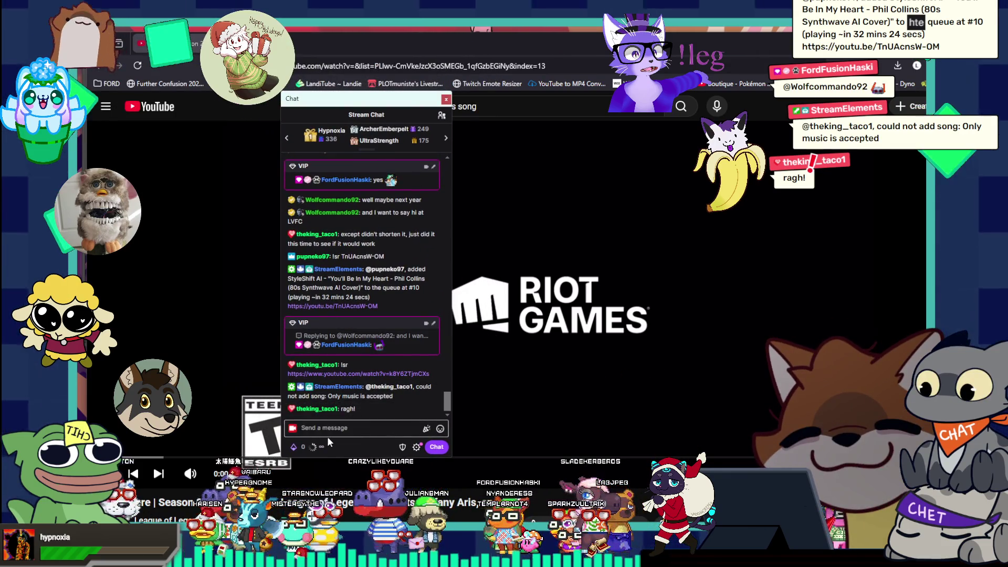
- Send a !sr song request for the Still Here Season 2024 Cinematic in Stream Chat
left_click(327, 433)
type("!sr ZHhqwBwmRkl")
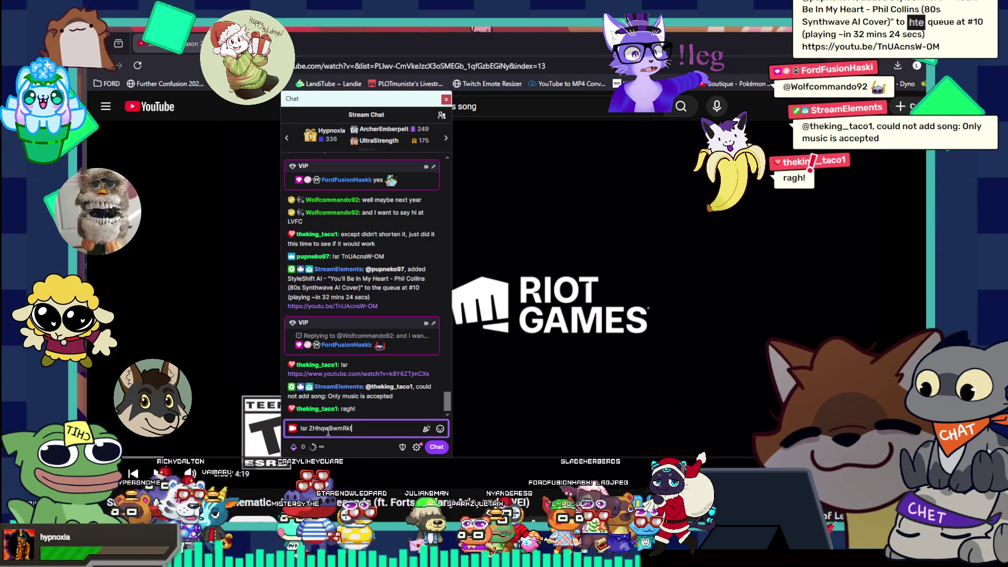
key("Return")
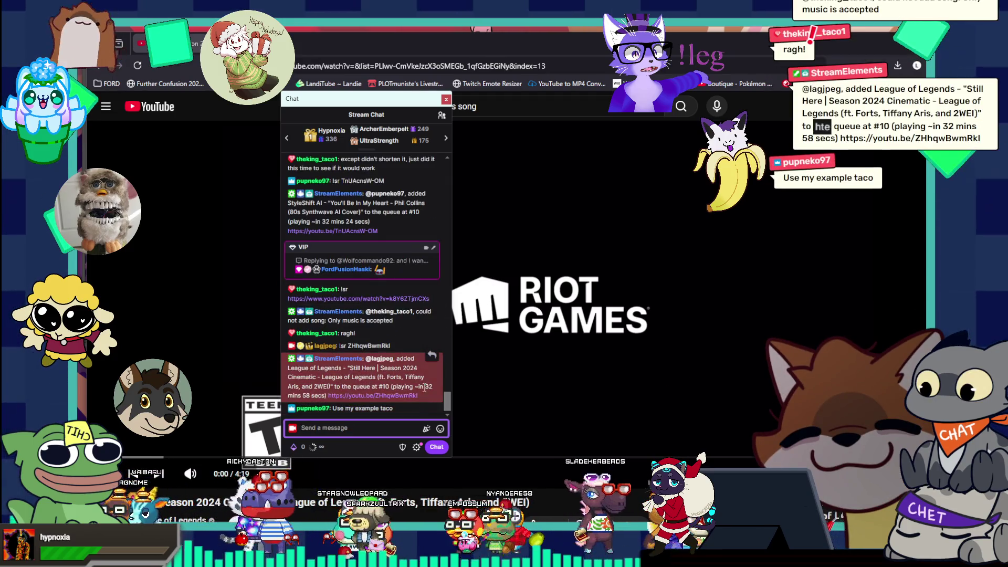
- Move the chat aside, paste the video ID back into the browser address, and shift the browser right
mouse_move(380, 101)
left_mouse_down()
mouse_move(417, 152)
mouse_move(440, 143)
left_mouse_up()
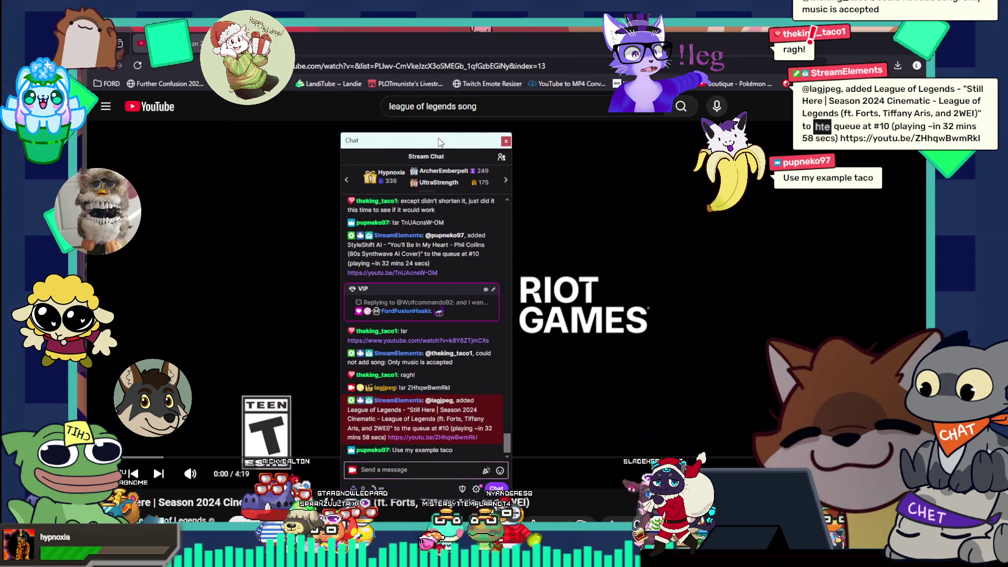
left_click(388, 47)
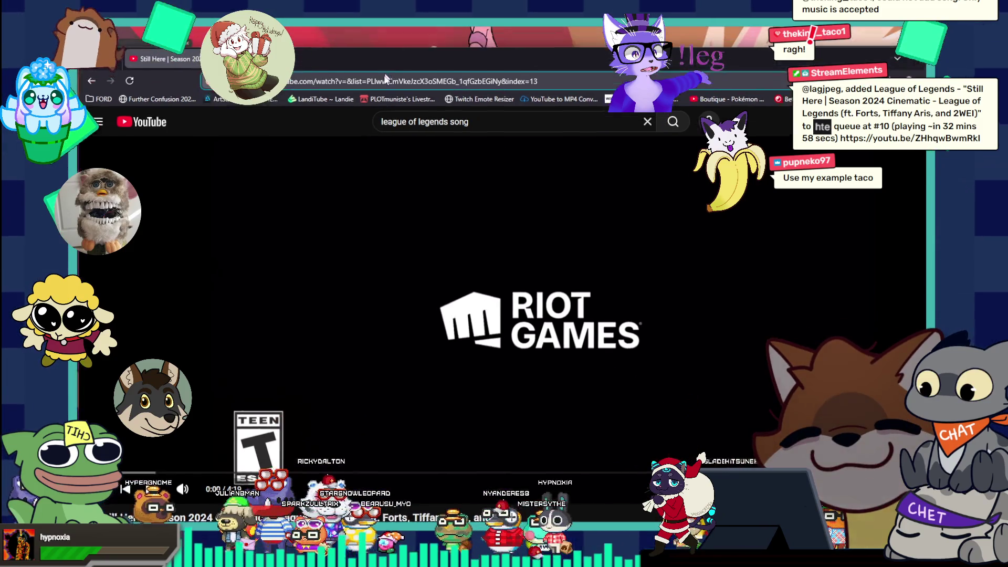
double_click(389, 47)
key("ctrl+v")
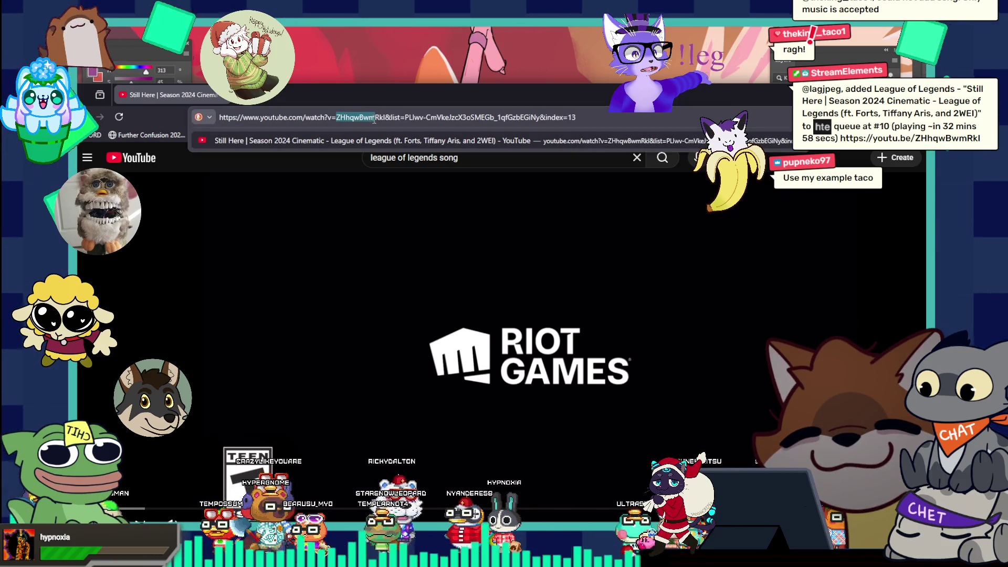
left_click_drag(400, 118, 386, 120)
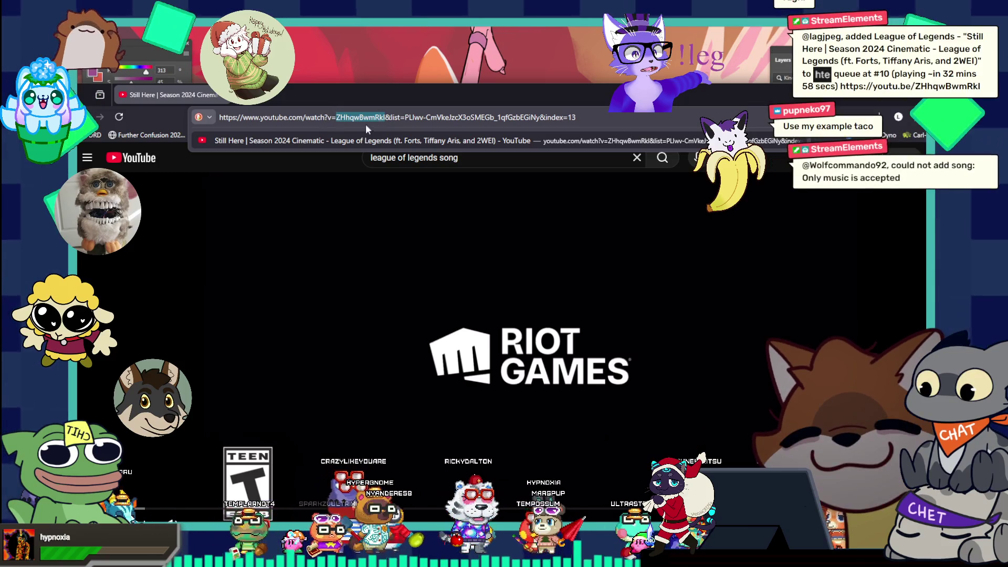
mouse_move(389, 95)
left_mouse_down()
mouse_move(507, 37)
mouse_move(438, 21)
mouse_move(439, 90)
mouse_move(429, 81)
mouse_move(437, 100)
mouse_move(420, 108)
mouse_move(420, 0)
left_mouse_up()
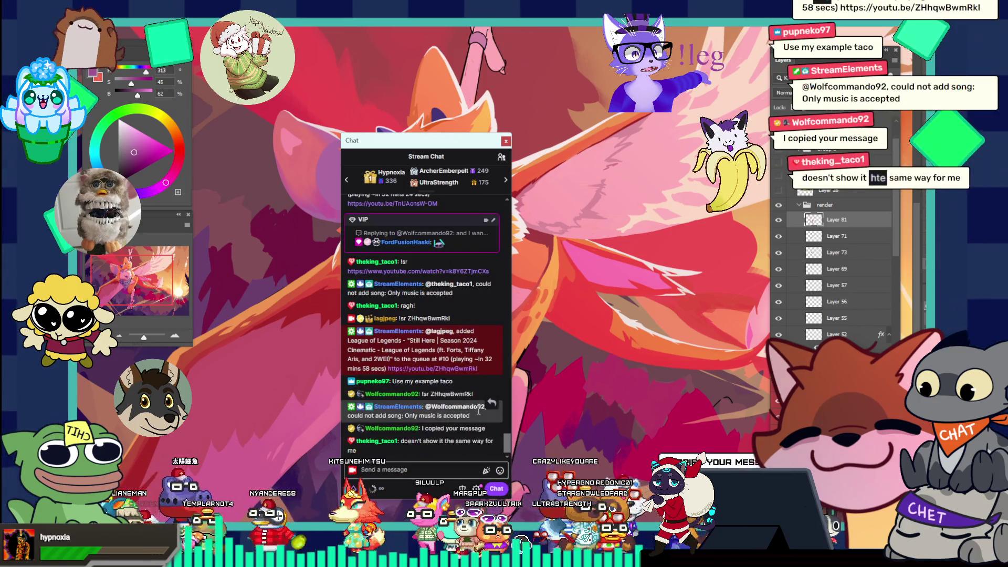
- Re-send the !sr request in chat with the copied Still Here video ID
double_click(451, 394)
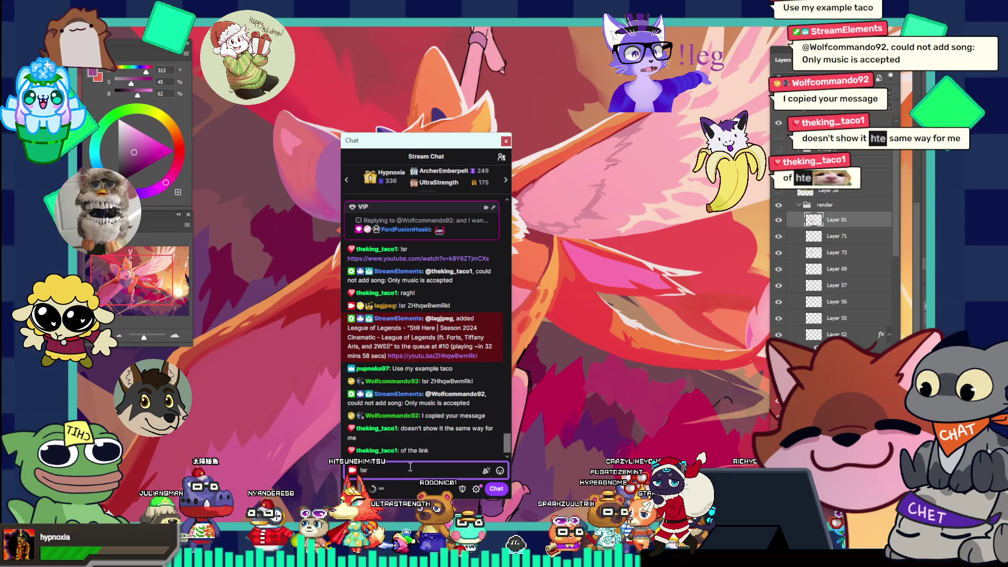
key("ctrl+v")
key("Return")
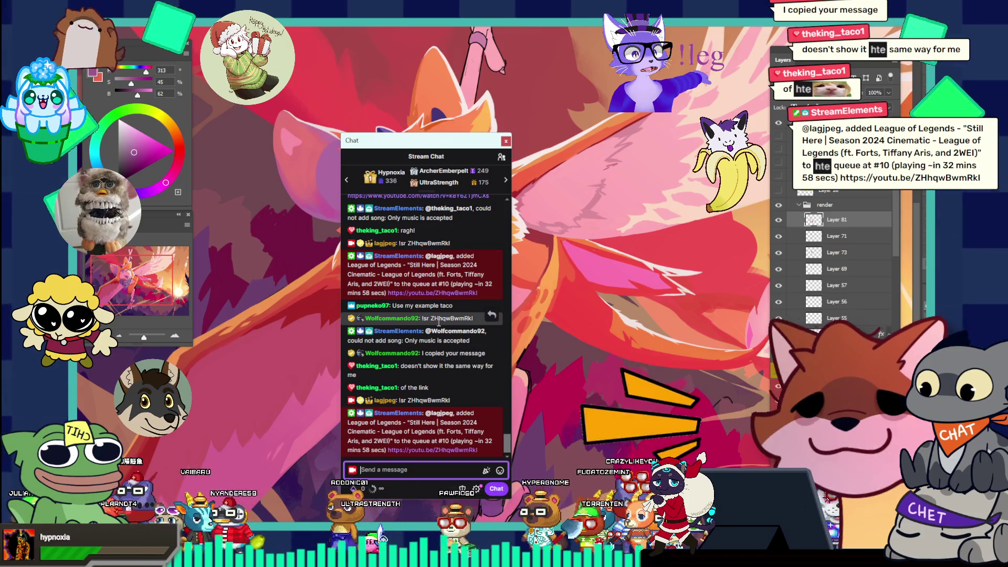
- Drag the chat window off the painting and zoom in on the plaid scarf
mouse_move(435, 297)
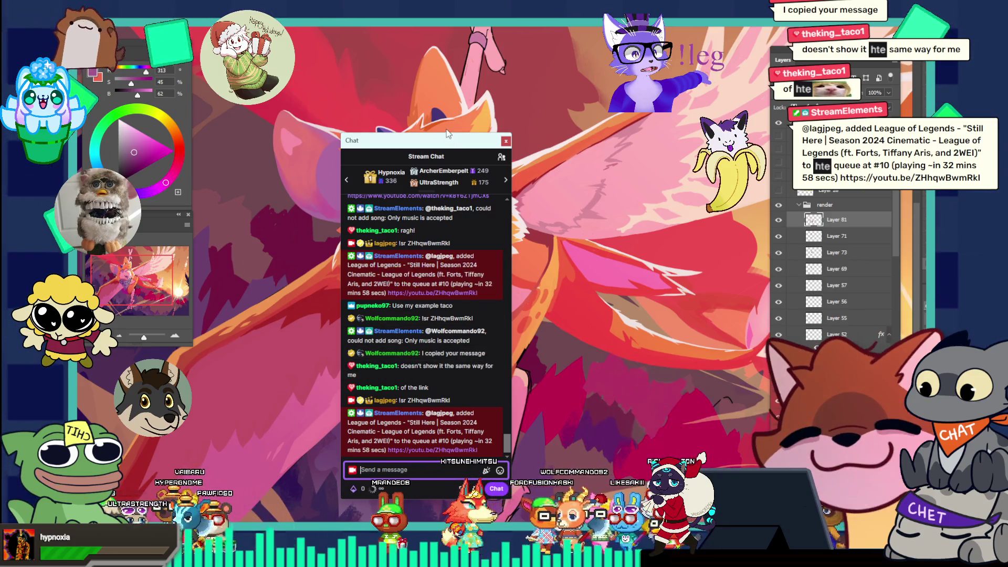
mouse_move(416, 154)
left_mouse_down()
mouse_move(417, 140)
mouse_move(349, 118)
mouse_move(761, 30)
mouse_move(1007, 21)
left_mouse_up()
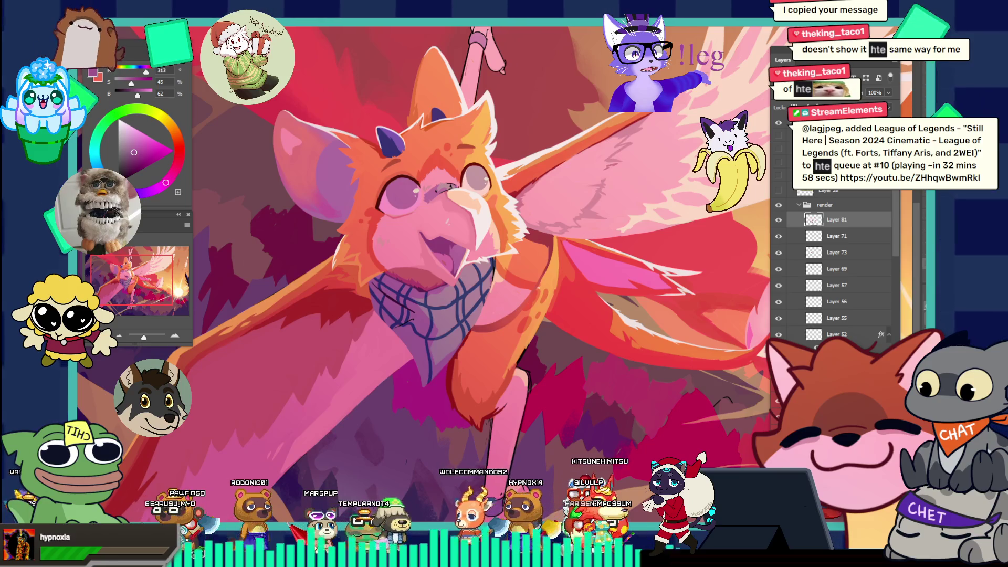
left_click(433, 299)
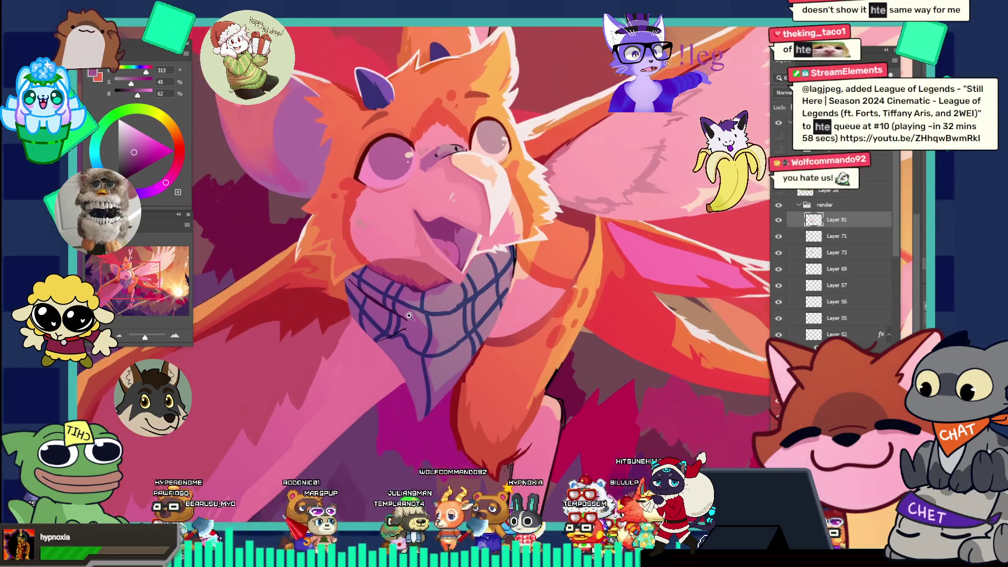
- Zoom closer on the scarf's lower part and sample the dark plum from its stroke
left_click(430, 321)
left_click(403, 318)
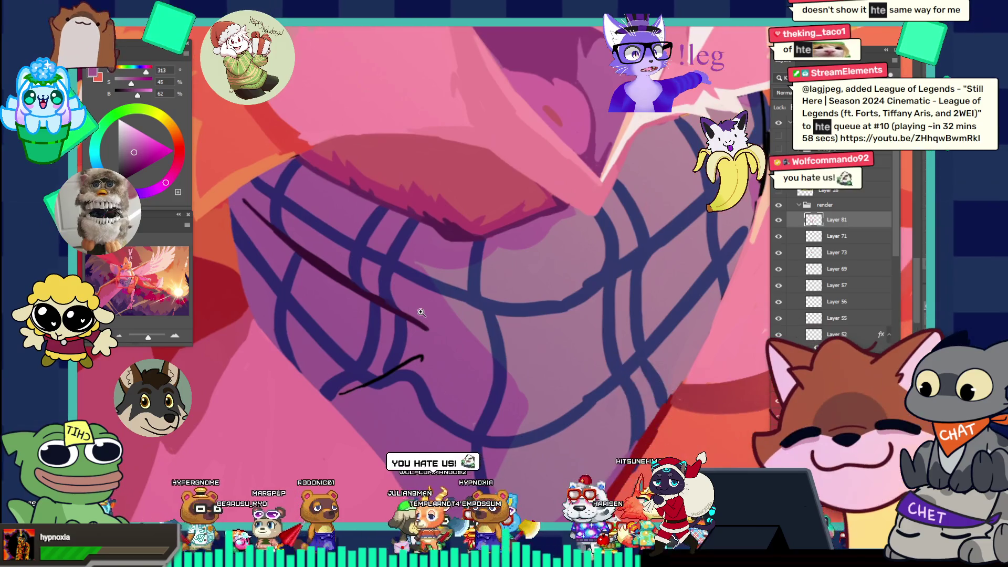
left_click(413, 384)
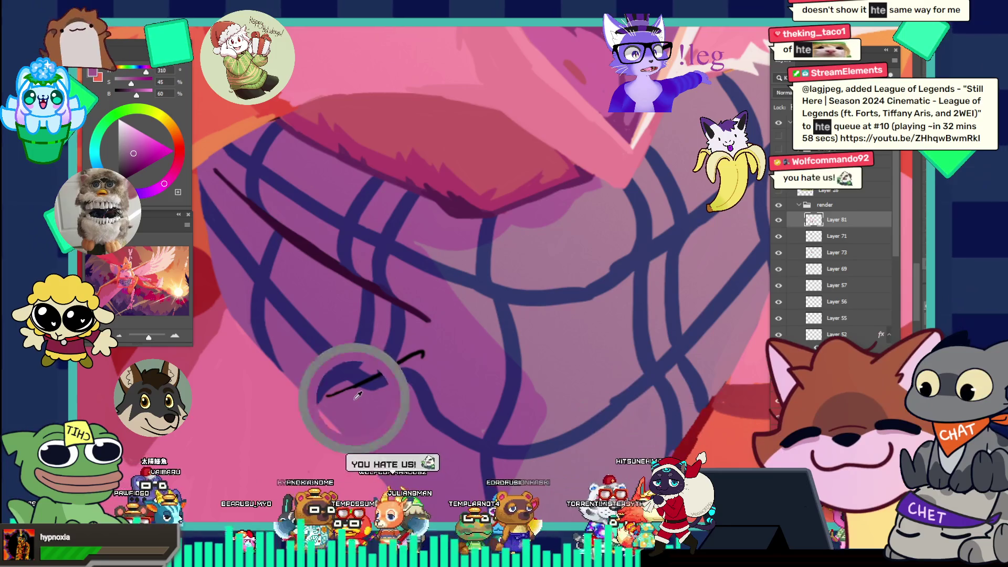
left_click(338, 257)
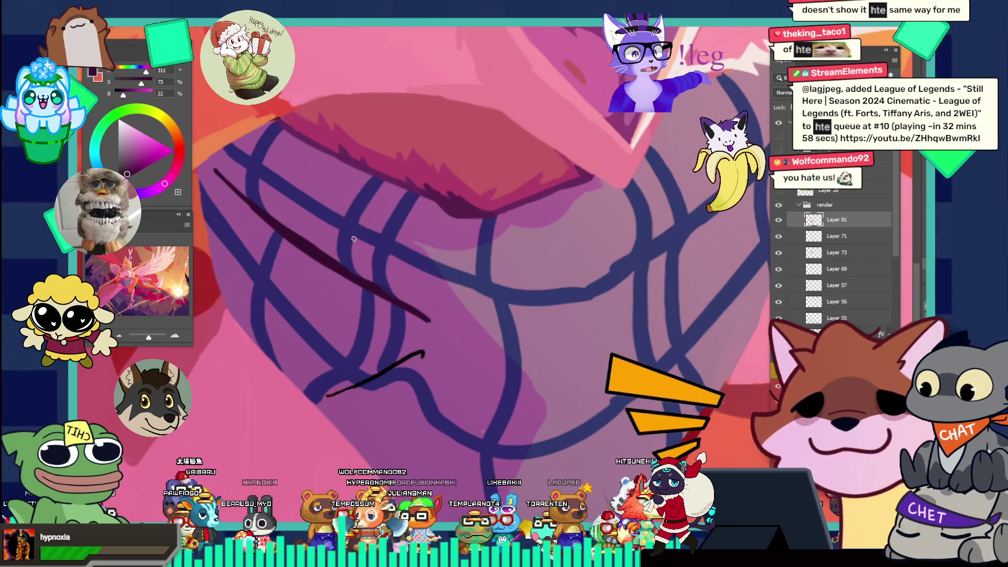
- Try thickening the lower dark stroke, then undo it to keep the original
scroll(394, 369, "up", 2)
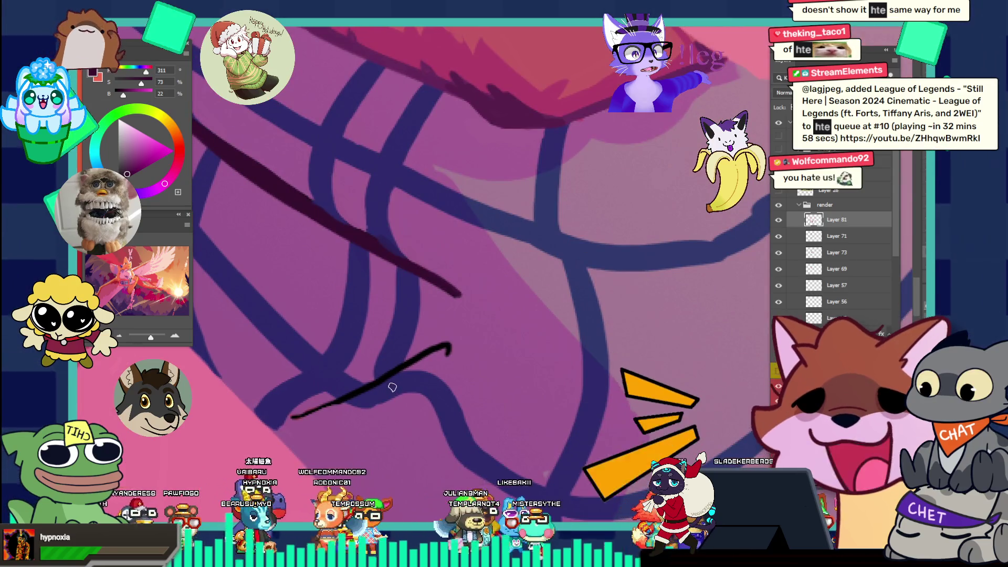
mouse_move(302, 404)
left_mouse_down()
mouse_move(427, 350)
mouse_move(292, 416)
mouse_move(404, 382)
left_mouse_up()
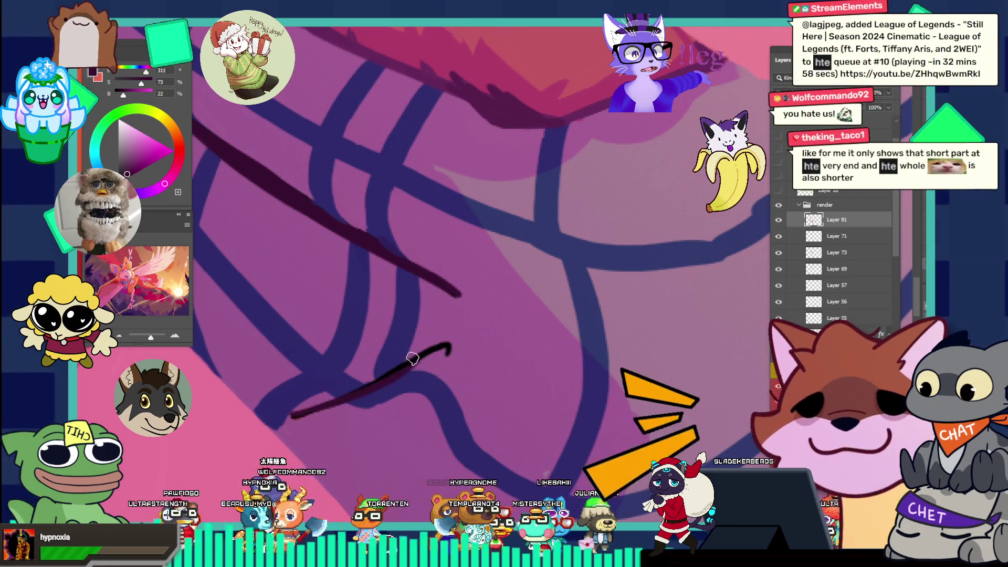
key("ctrl+z")
key("ctrl+z")
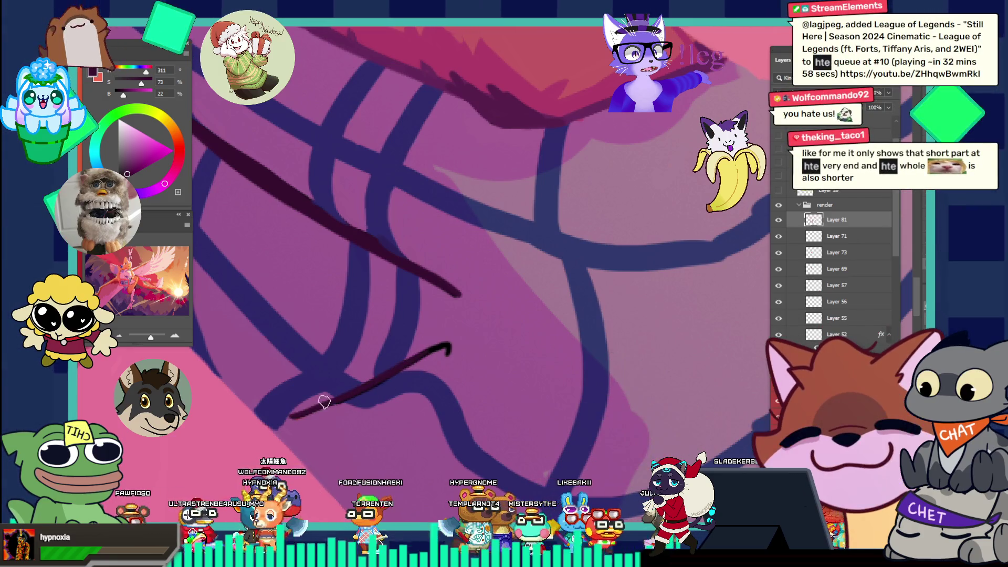
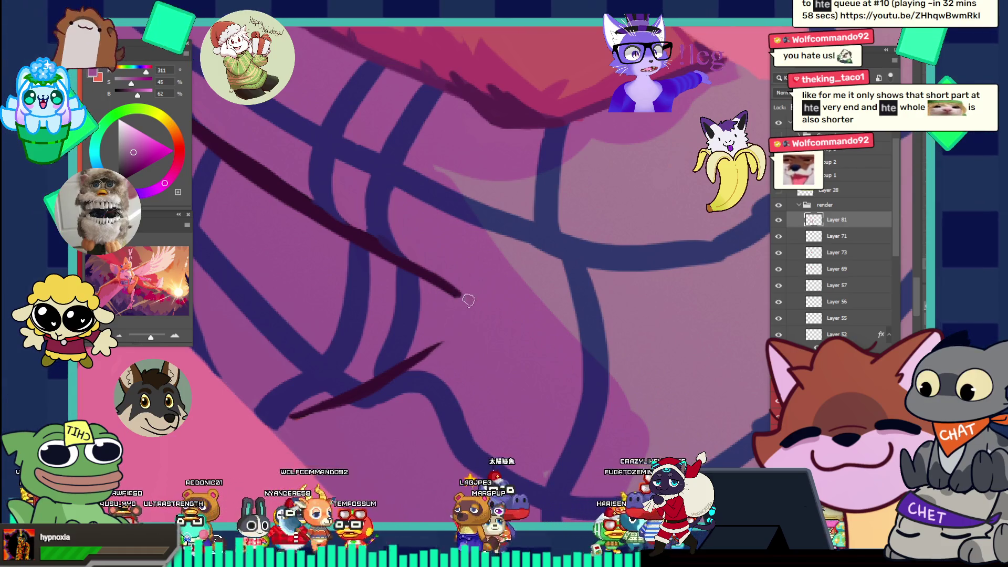
- Zoom in on the griffin's plaid scarf and sample its dark blue line colour
left_click_drag(469, 298, 390, 214)
left_click_drag(484, 241, 412, 182)
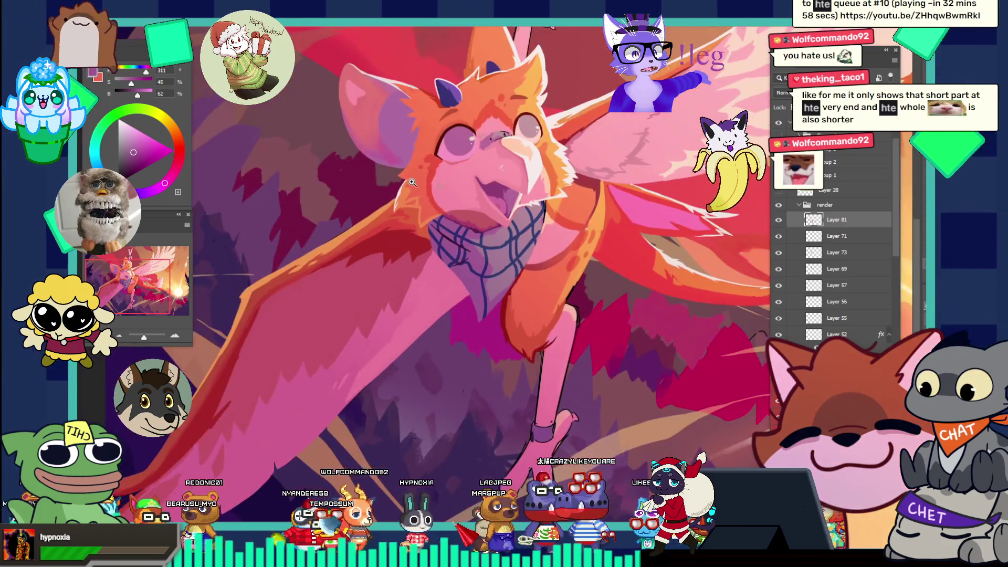
left_click_drag(548, 214, 588, 271)
mouse_move(553, 228)
left_mouse_down()
mouse_move(551, 300)
mouse_move(414, 346)
mouse_move(457, 359)
mouse_move(491, 312)
left_mouse_up()
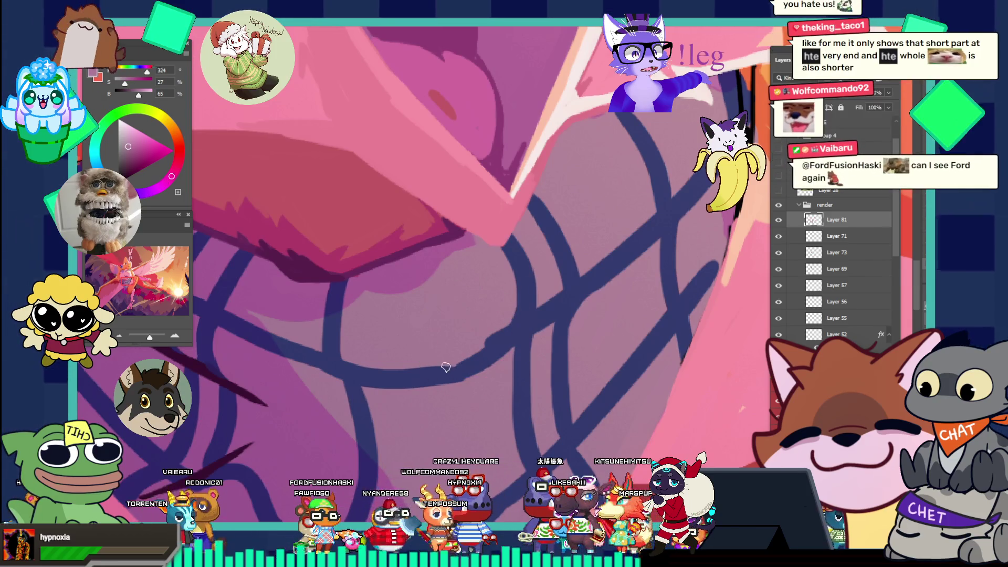
left_click(463, 327, "alt")
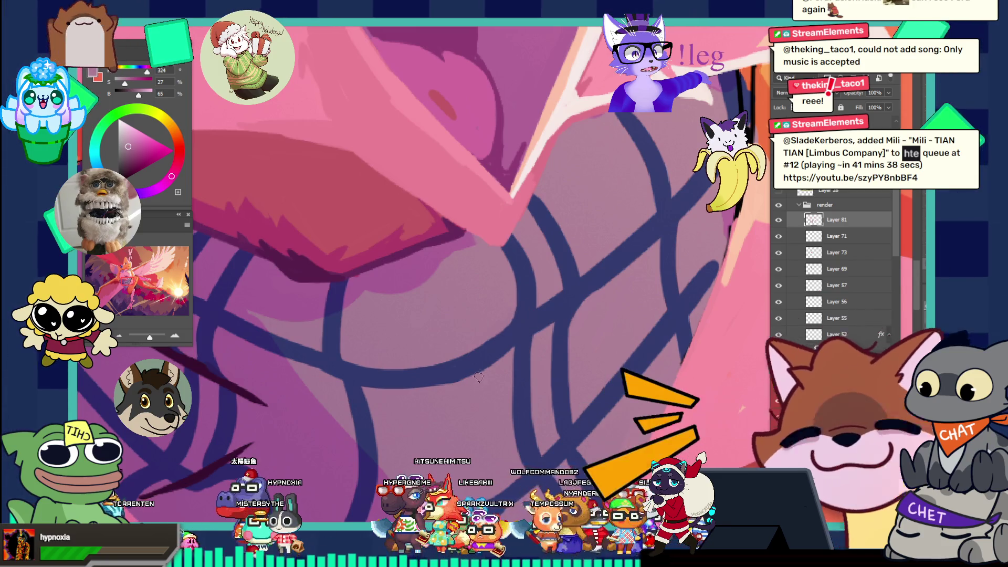
- Resample the scarf's dark blue, then pick up the salmon-red beside the scarf lines
left_click_drag(533, 333, 456, 262)
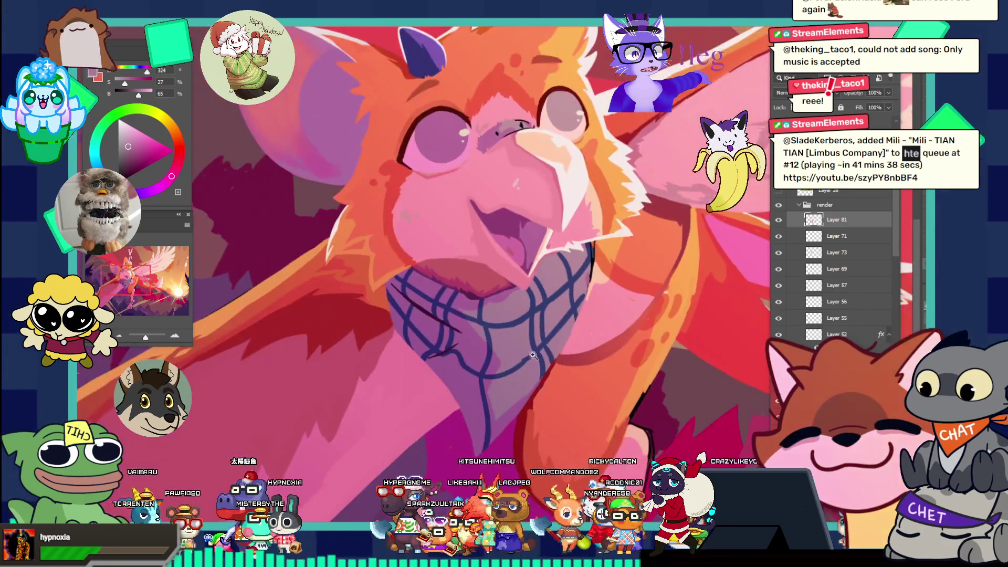
left_click(523, 348)
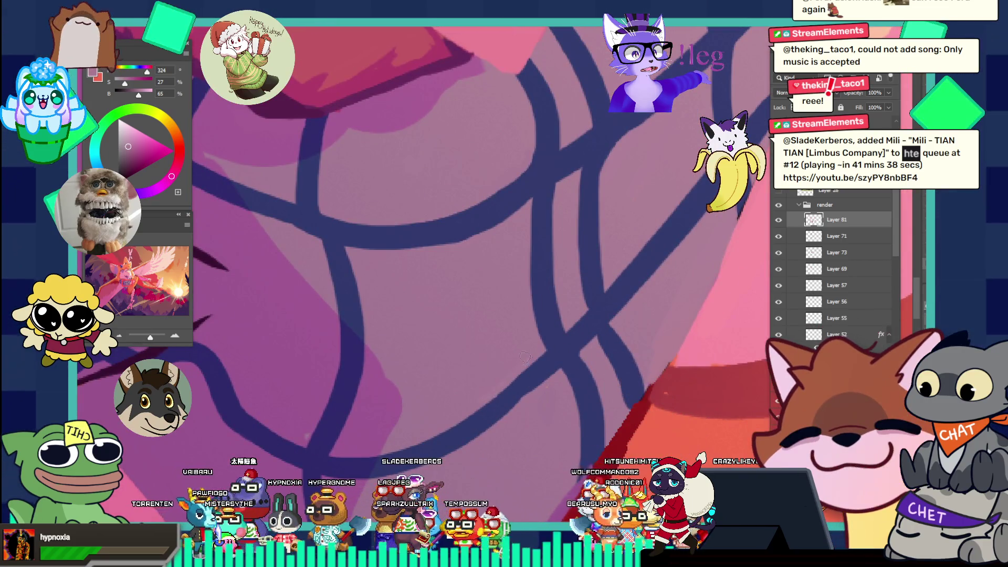
mouse_move(588, 310)
left_mouse_down()
mouse_move(530, 341)
mouse_move(631, 369)
left_mouse_up()
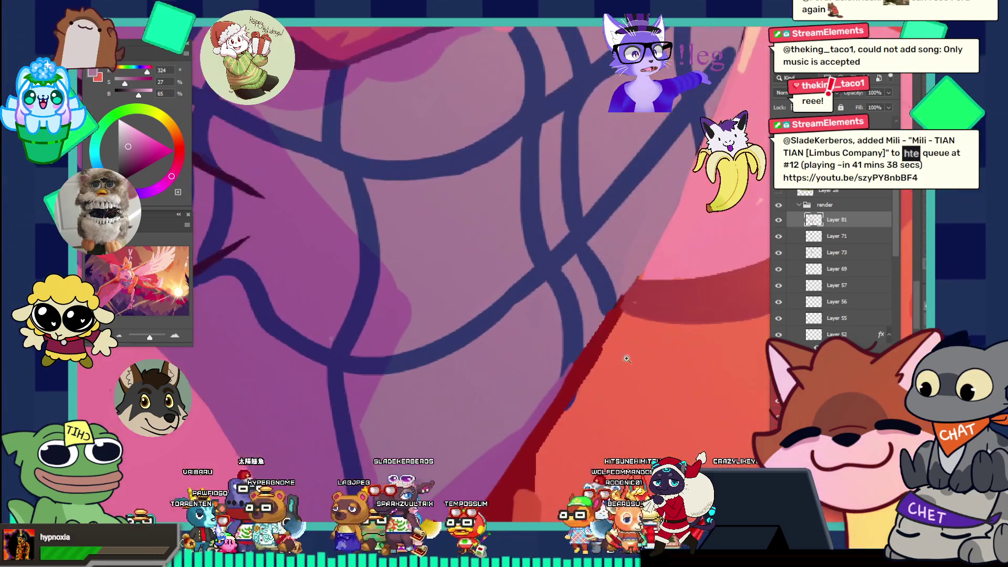
left_click(612, 306, "alt")
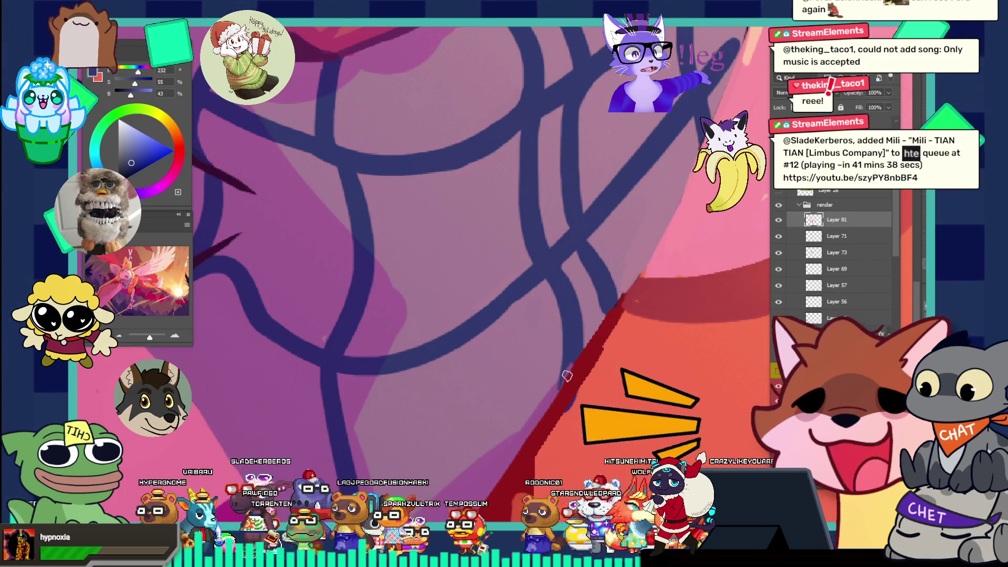
mouse_move(575, 351)
left_mouse_down()
mouse_move(550, 286)
mouse_move(599, 294)
left_mouse_up()
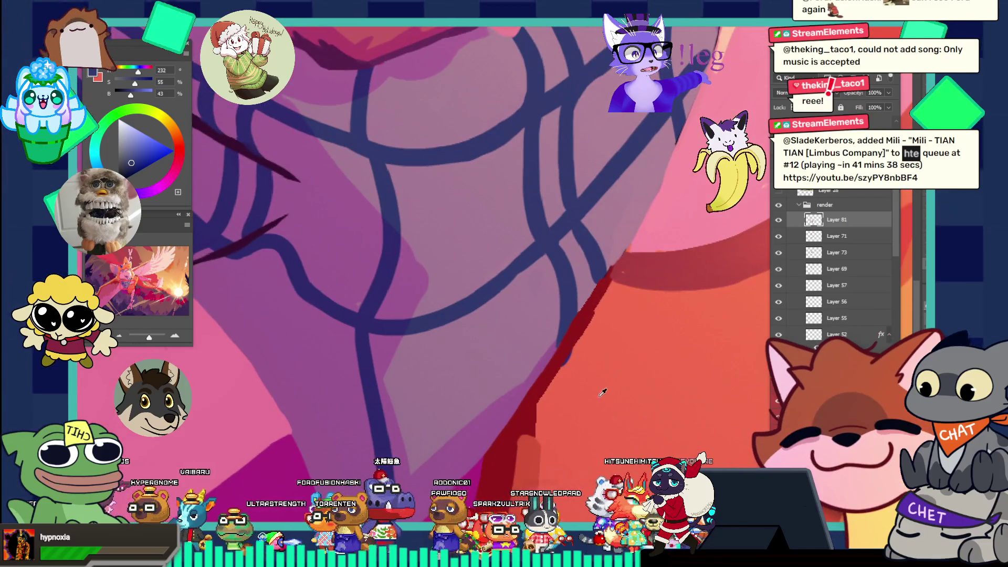
left_click(605, 369, "alt")
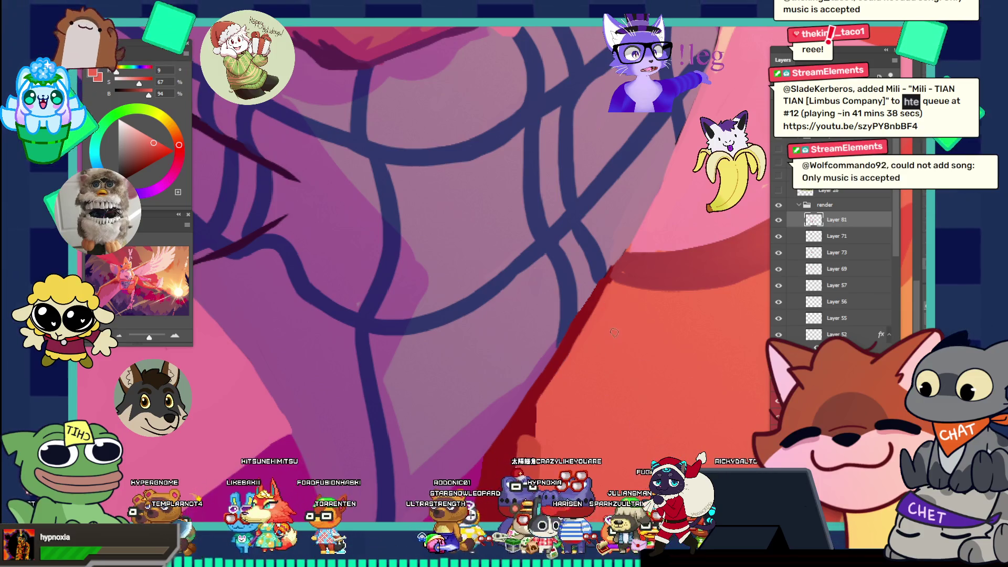
- Scroll-zoom around the scarf close-up, then switch to the stream chat popout with Alt+Tab
scroll(628, 259, "up", 2)
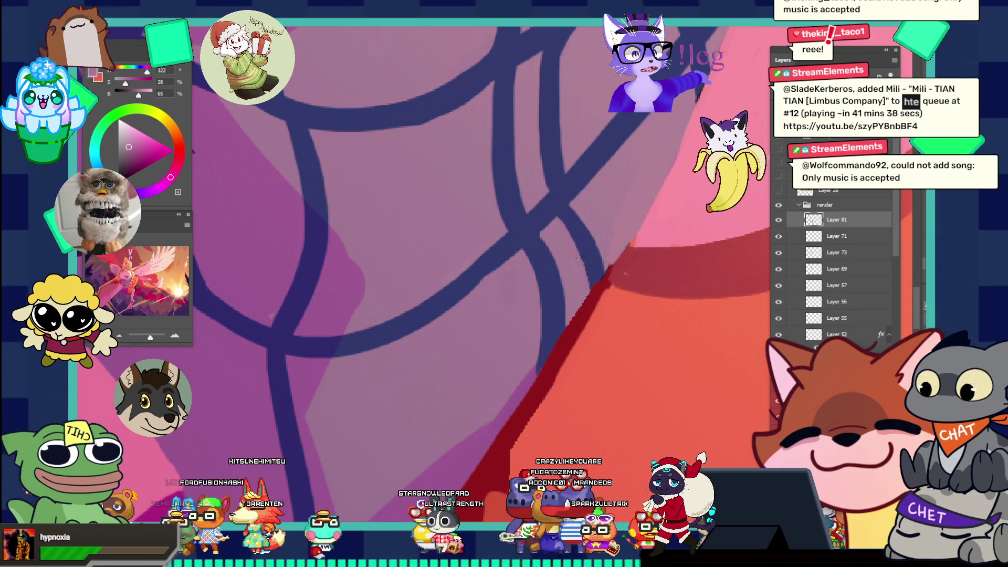
scroll(625, 265, "down", 3)
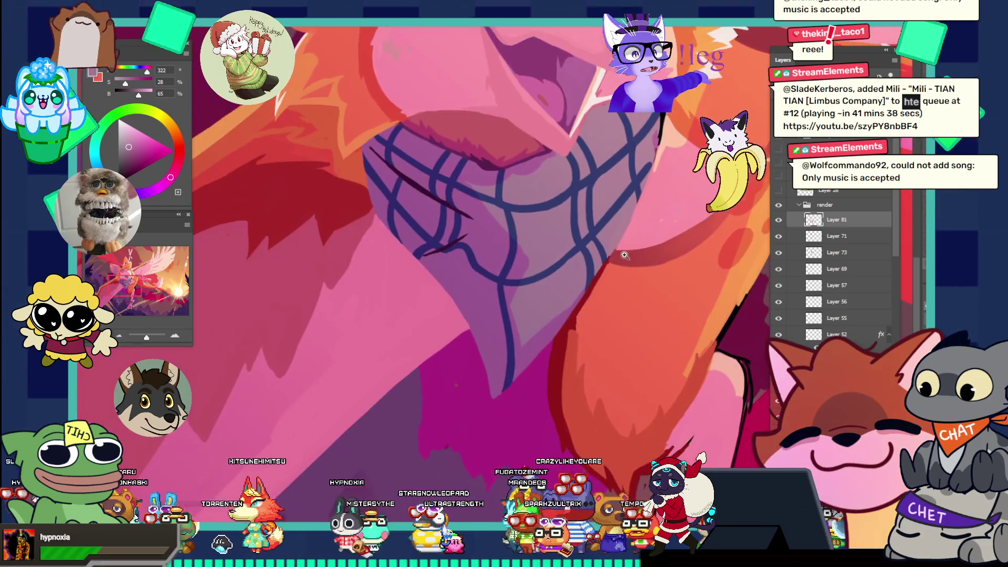
scroll(636, 282, "up", 3)
scroll(616, 279, "down", 3)
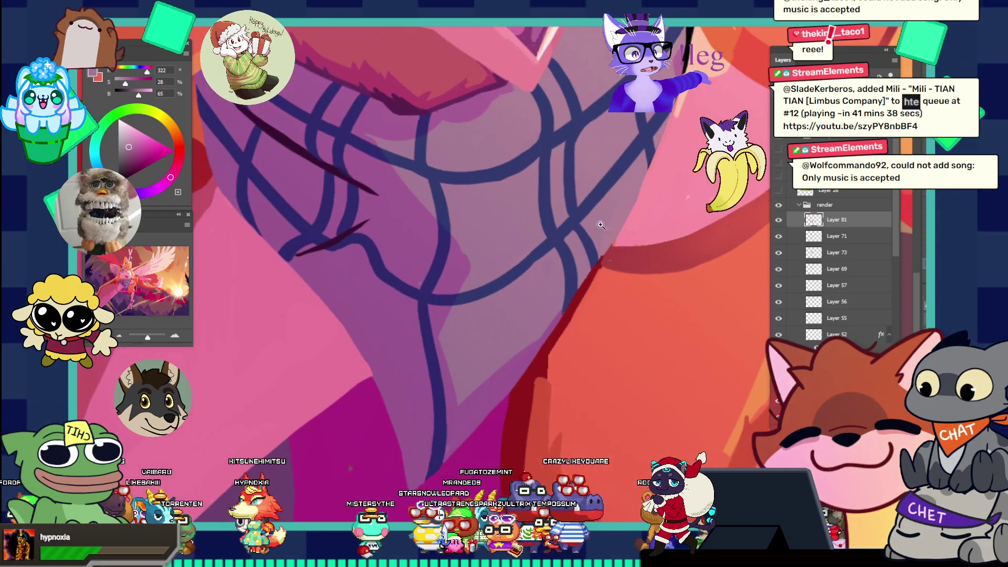
scroll(637, 249, "up", 3)
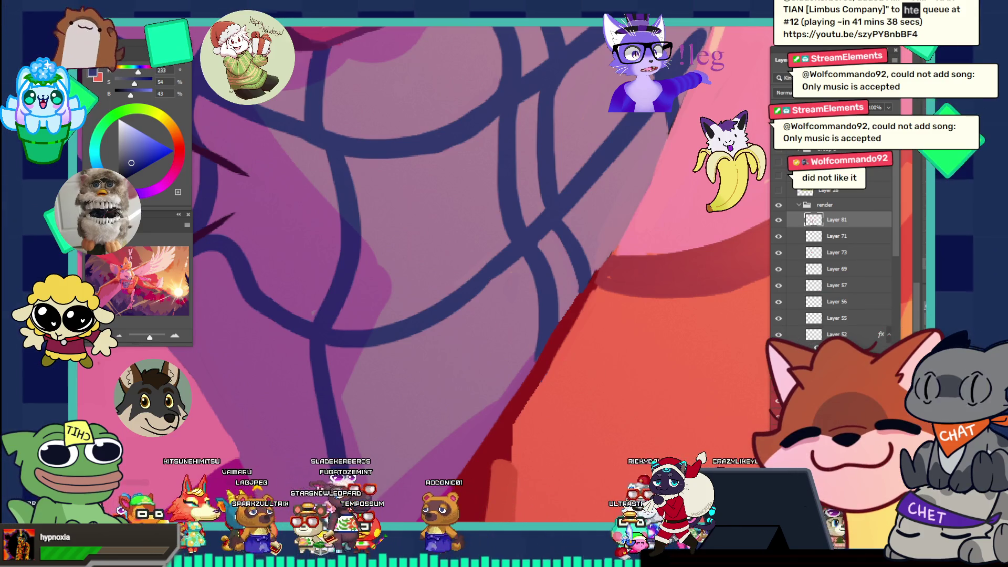
key("alt+Tab")
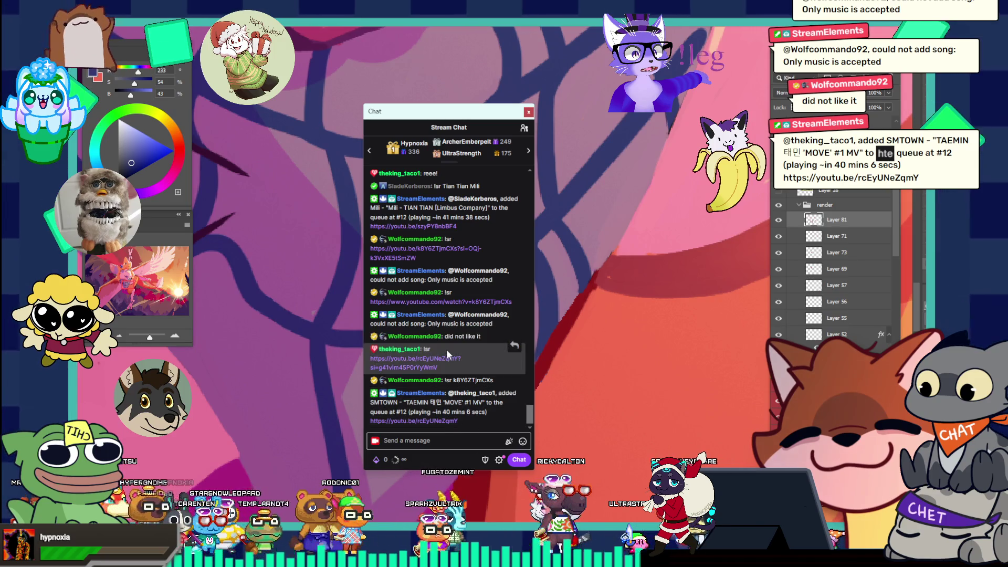
- Drag the chat popout by its header out of the way of the scarf close-up
mouse_move(440, 366)
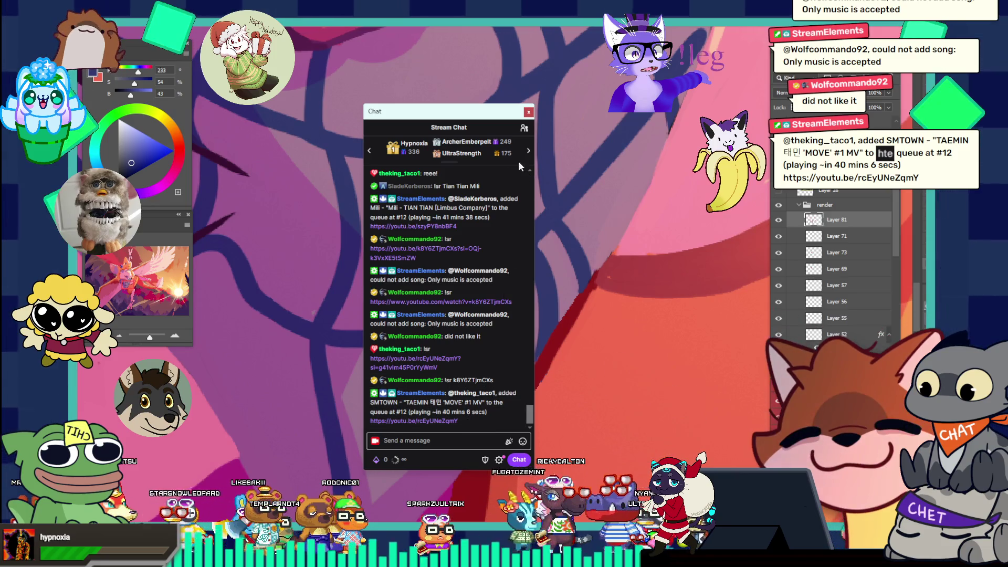
mouse_move(440, 123)
left_mouse_down()
mouse_move(368, 125)
mouse_move(447, 3)
mouse_move(520, 173)
mouse_move(575, 114)
mouse_move(531, 103)
mouse_move(531, 0)
left_mouse_up()
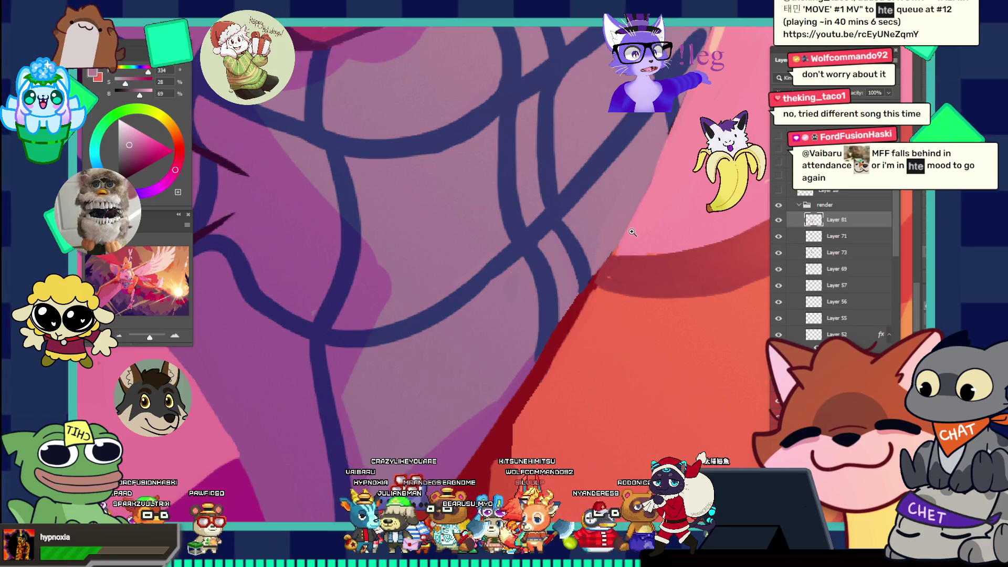
- Zoom around the bandana lines, sample dark red then light pink, and fit the griffin on screen
left_click(567, 192, "alt")
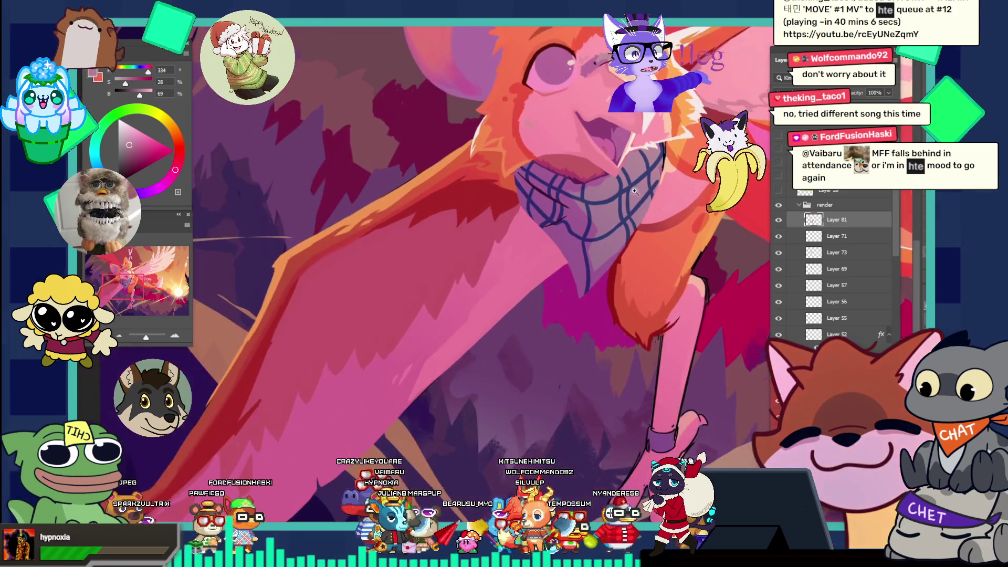
left_click(668, 205)
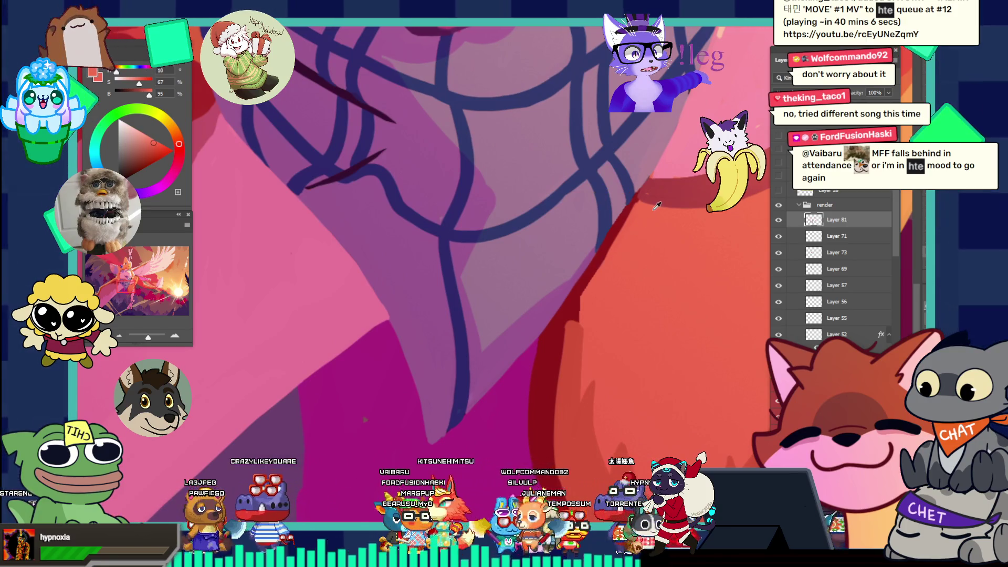
left_click(665, 262)
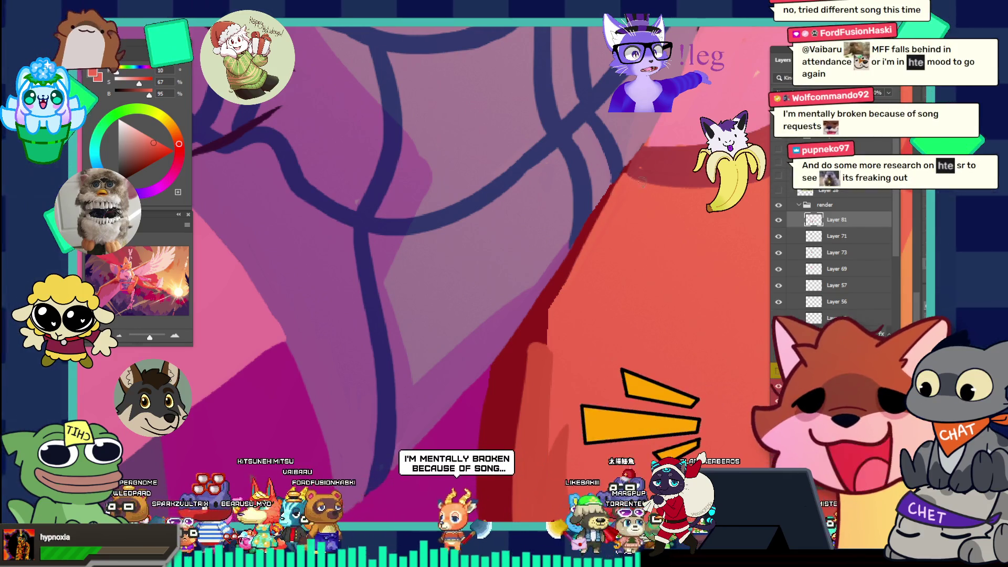
left_click_drag(629, 182, 602, 153)
left_click(602, 152)
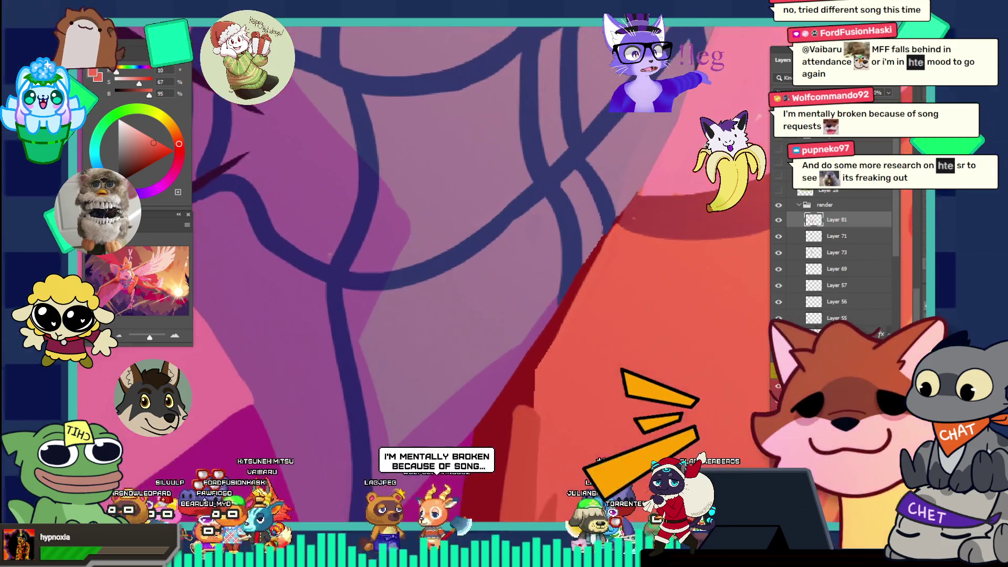
left_click(659, 206, "alt")
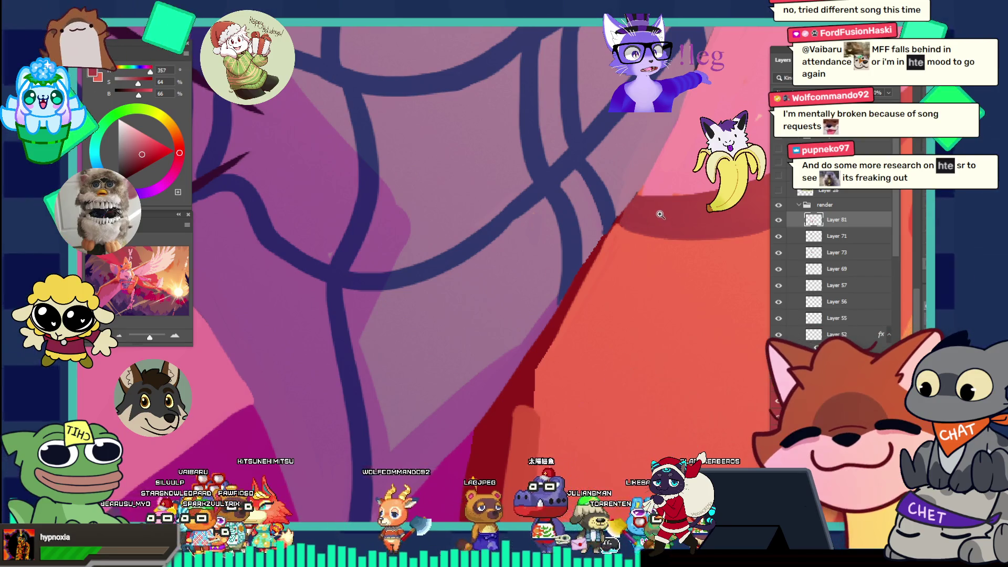
left_click(667, 215, "alt")
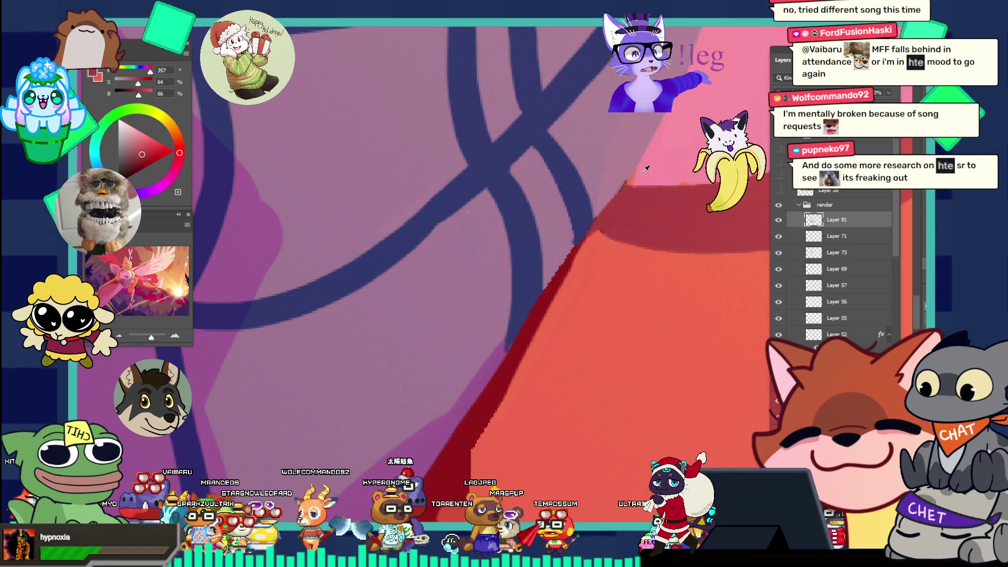
left_click(642, 172, "alt")
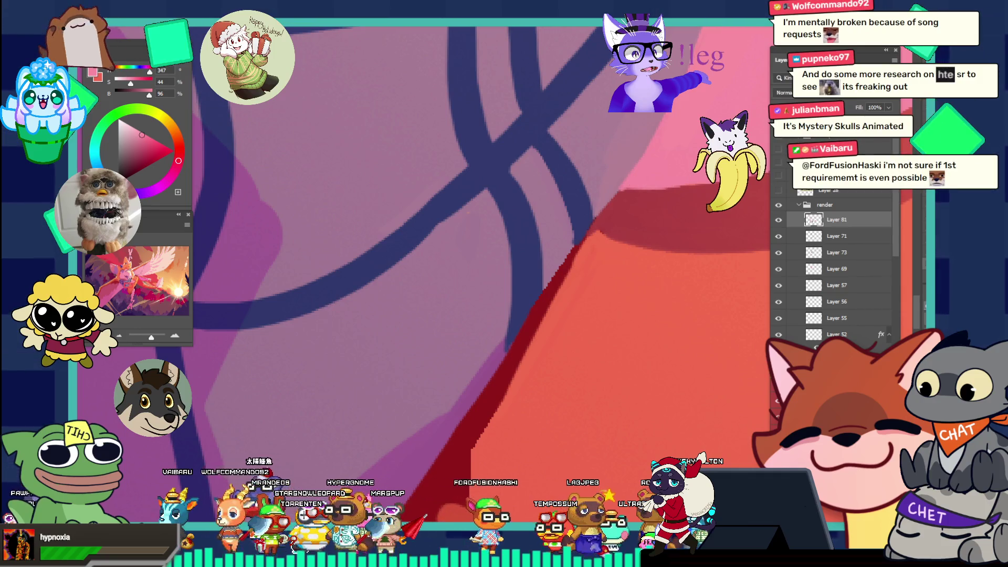
key("ctrl+0")
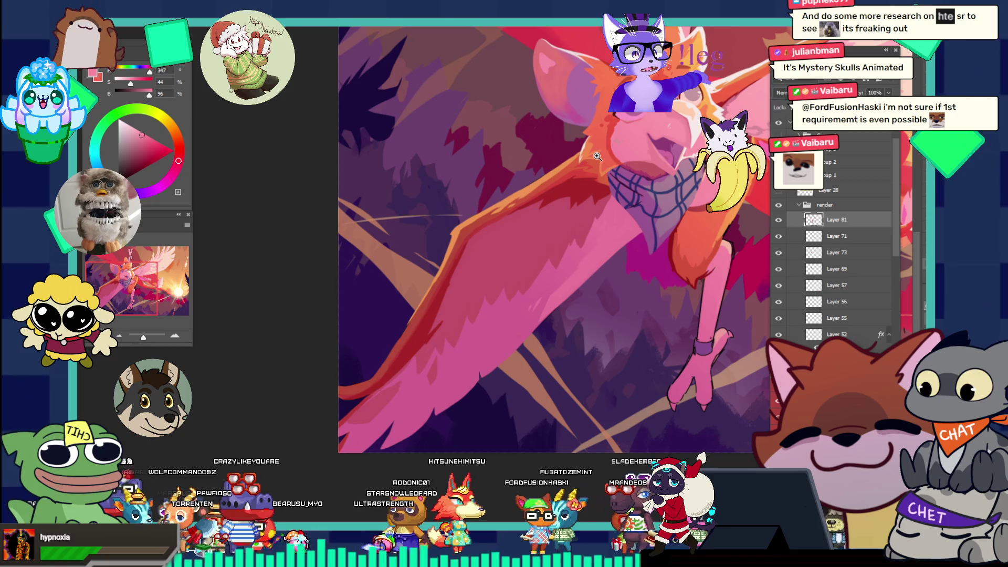
left_click(704, 248)
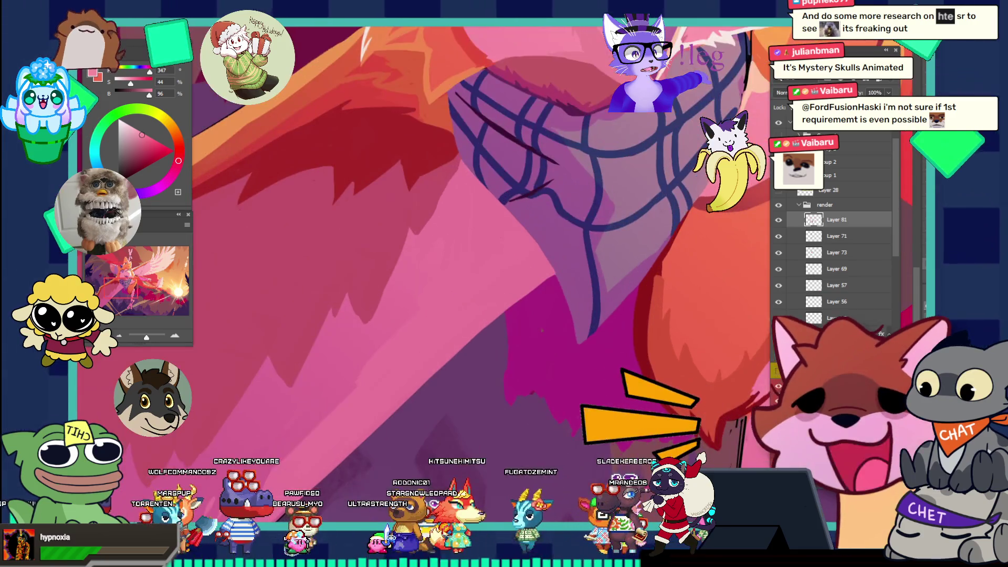
key("ctrl+0")
left_click(557, 241)
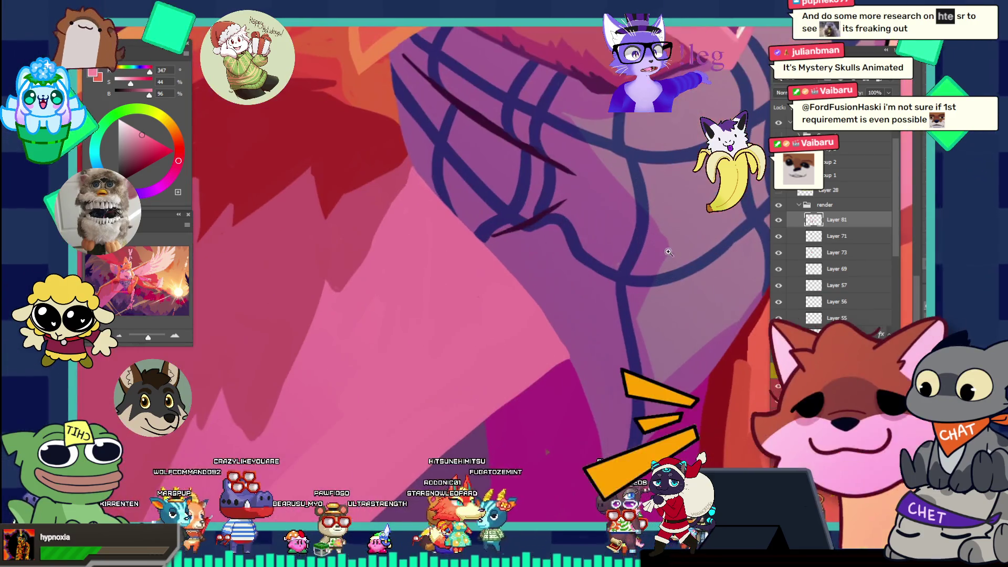
left_click(525, 221, "alt")
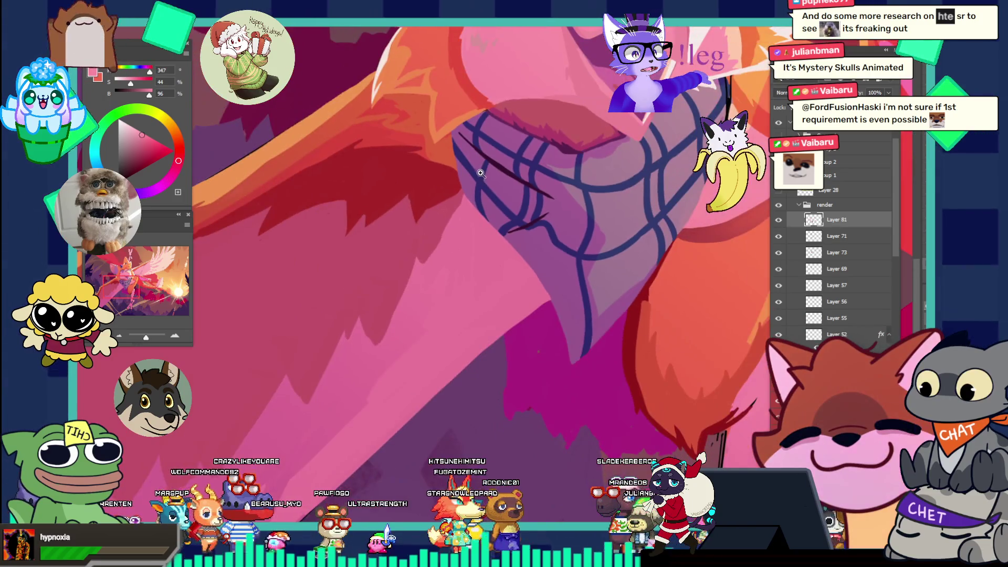
key("ctrl+0")
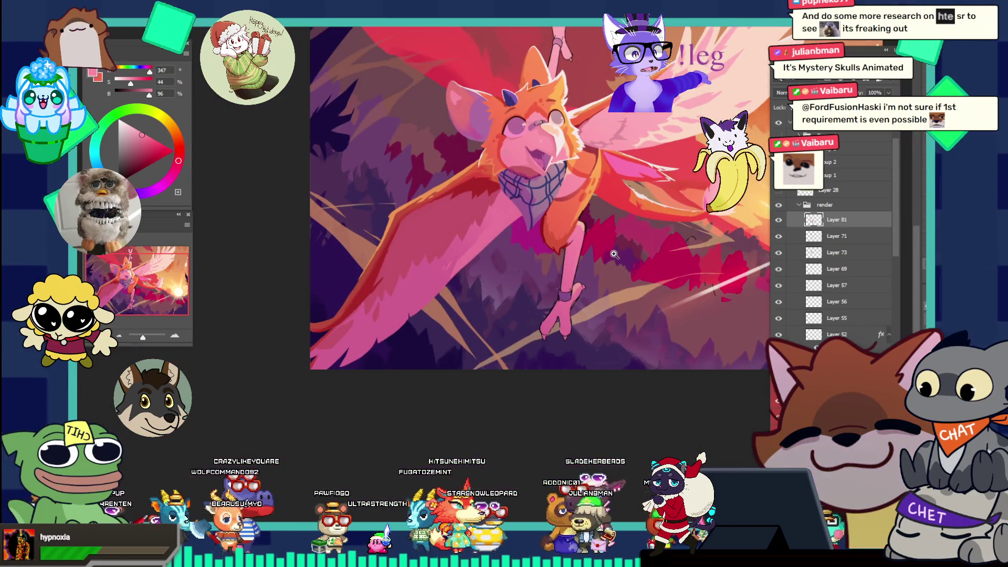
left_click(613, 253, "alt")
left_click(677, 216)
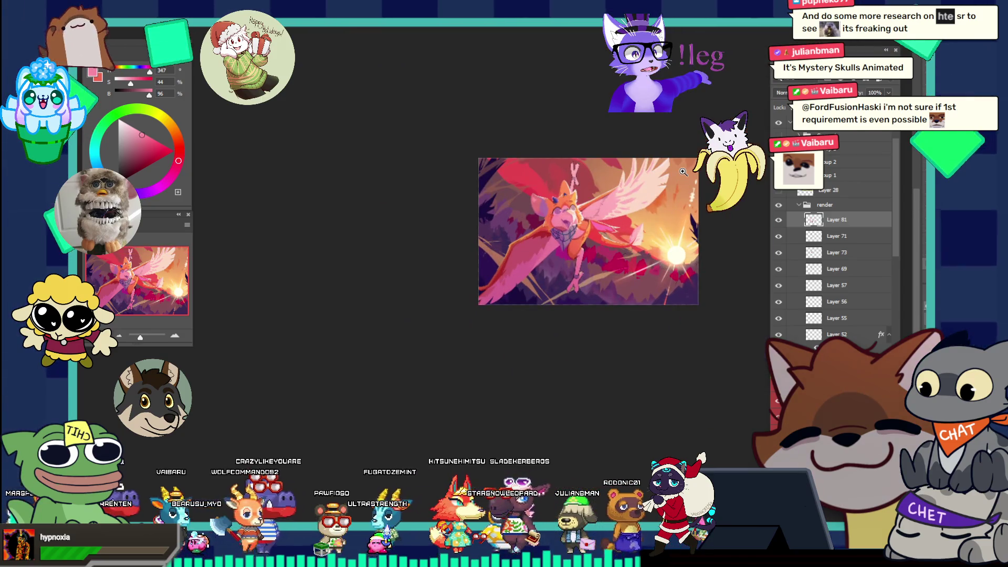
left_click(660, 262)
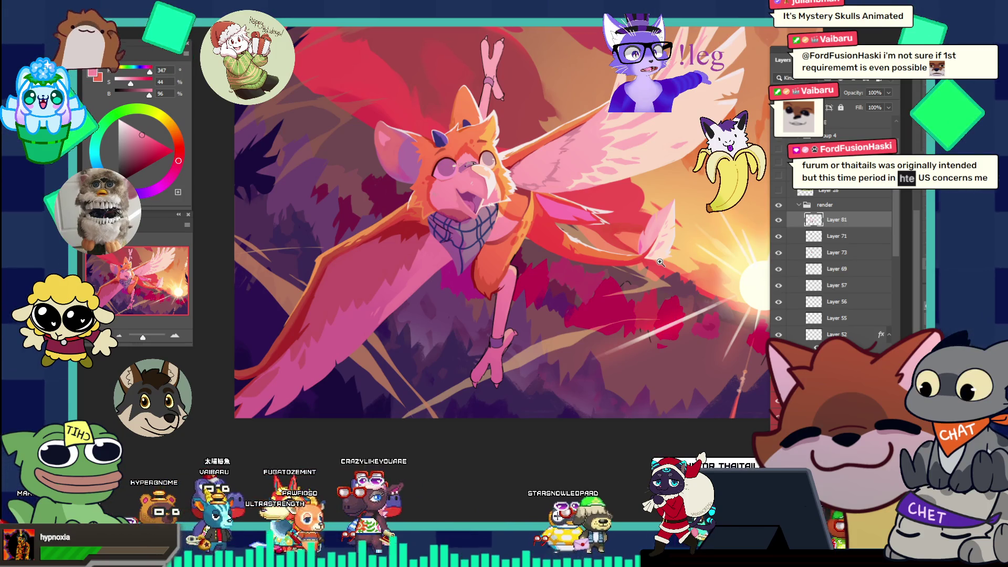
left_click_drag(571, 231, 565, 205)
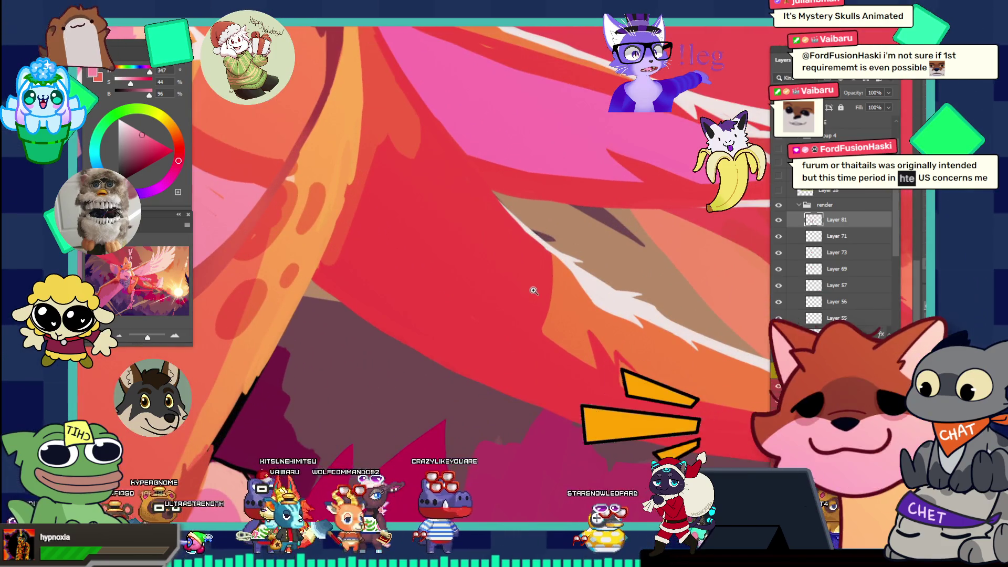
- Sample the wing's pale tone, zoom into the feathers, and pick up the wing's red
left_click(463, 218)
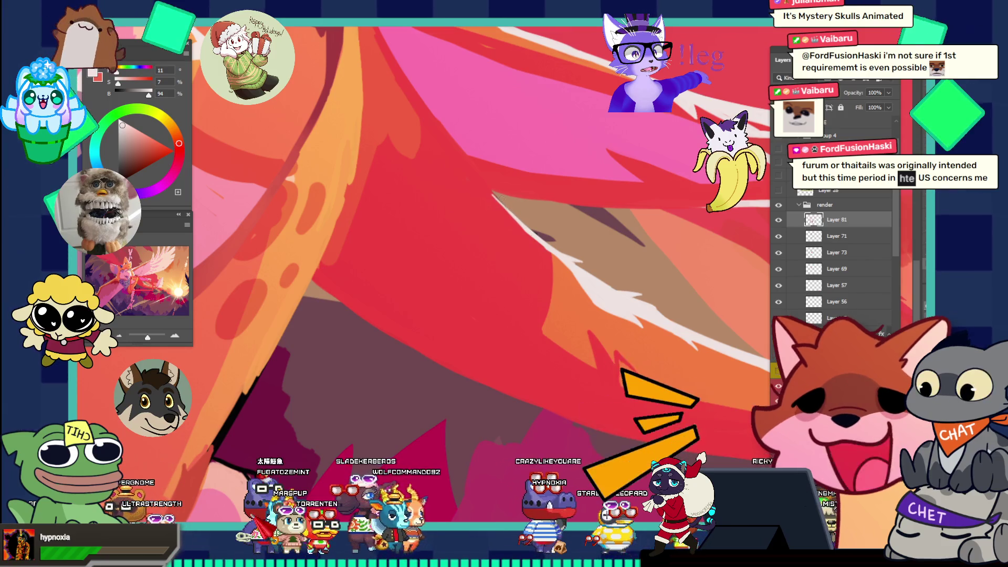
left_click(543, 173, "alt")
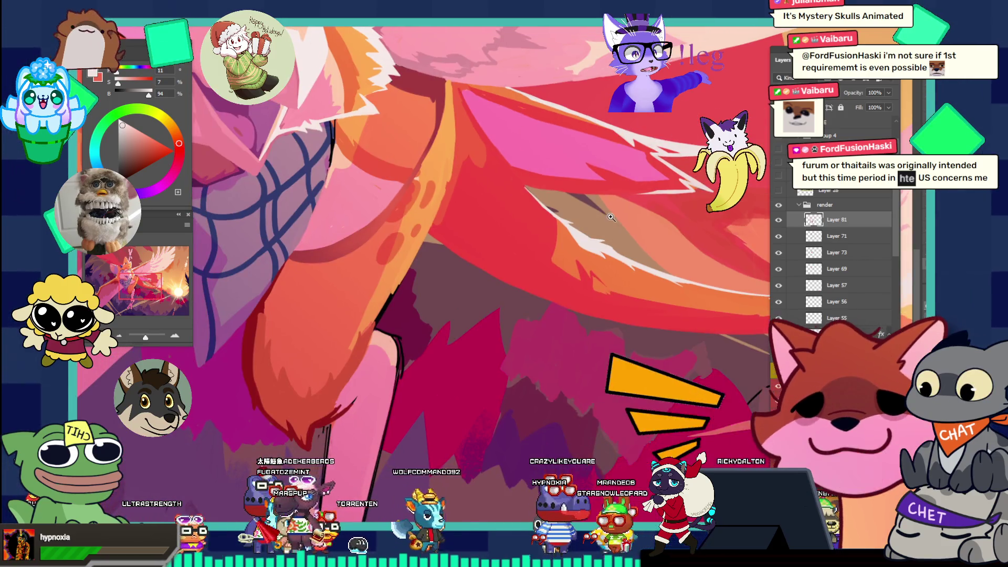
left_click(612, 222)
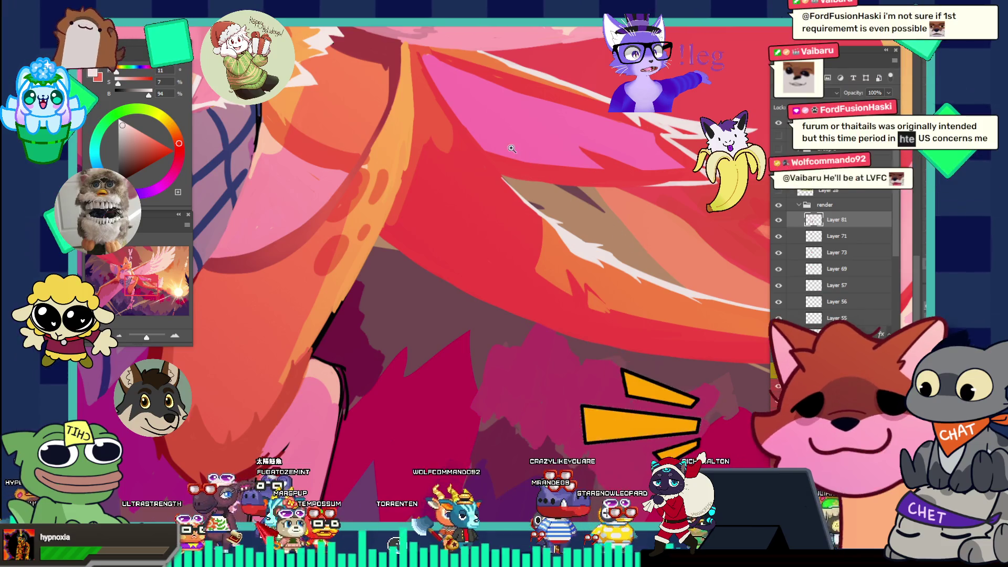
left_click(531, 187)
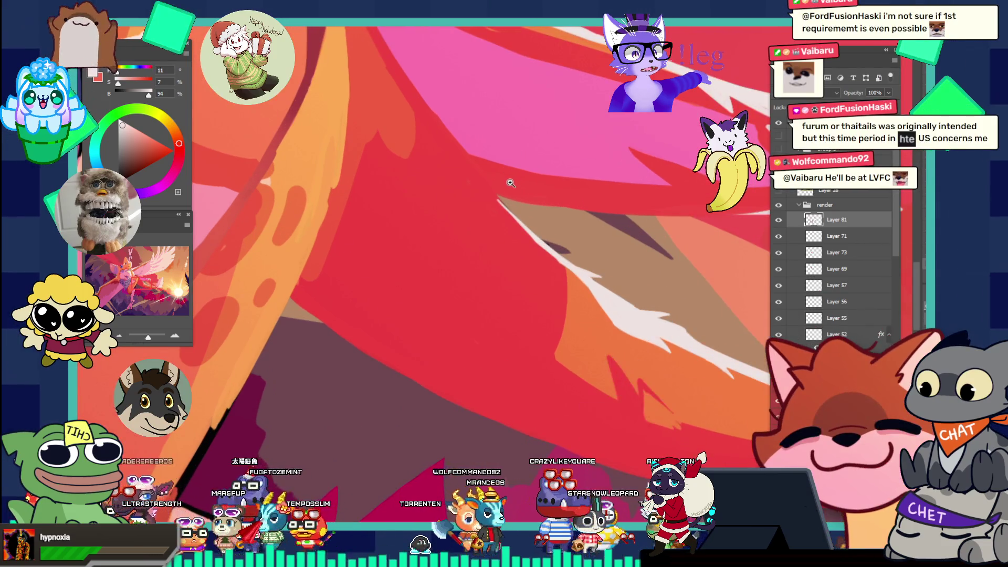
left_click(517, 180)
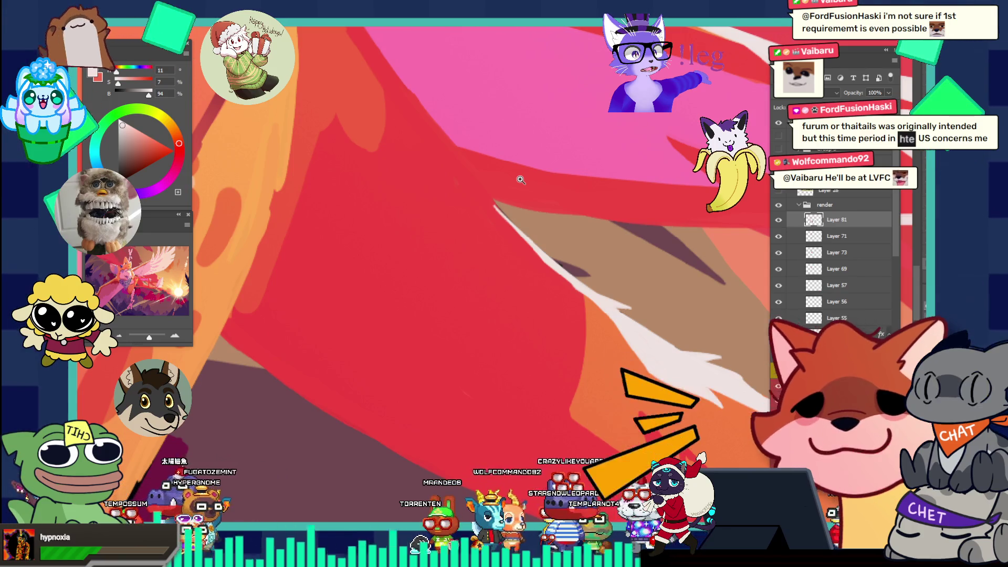
key("b")
left_click(475, 187, "alt")
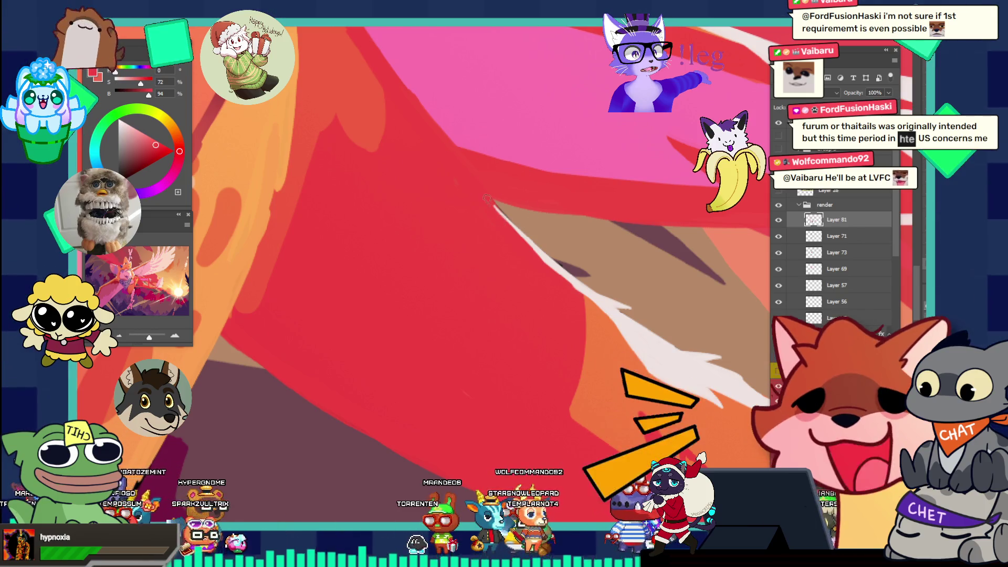
- Resample the wing's red, then a light pink, ending on orange, and fit the whole griffin
key("z")
left_click_drag(530, 250, 439, 151)
mouse_move(549, 177)
left_mouse_down()
mouse_move(520, 178)
mouse_move(554, 174)
left_mouse_up()
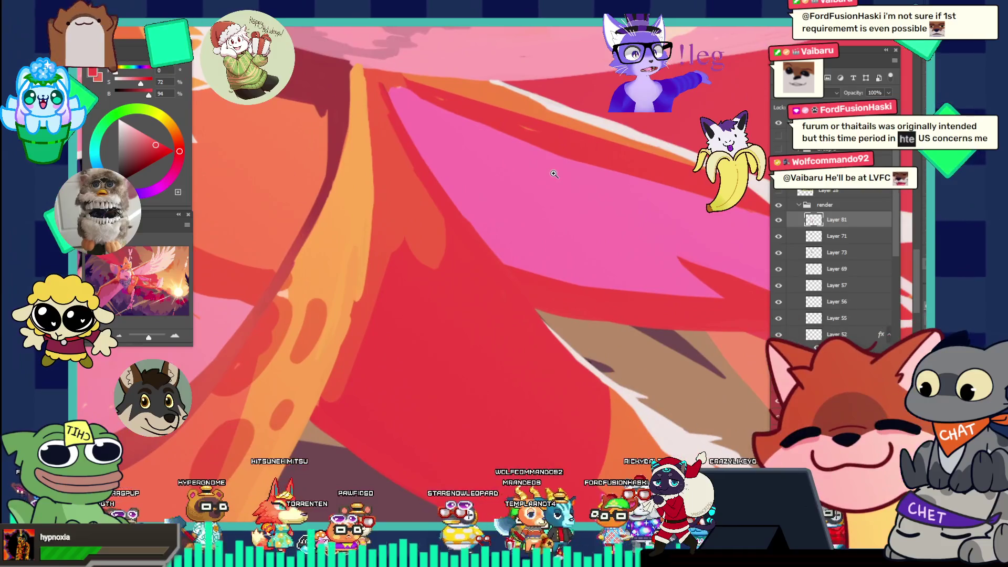
left_click(583, 298, "alt")
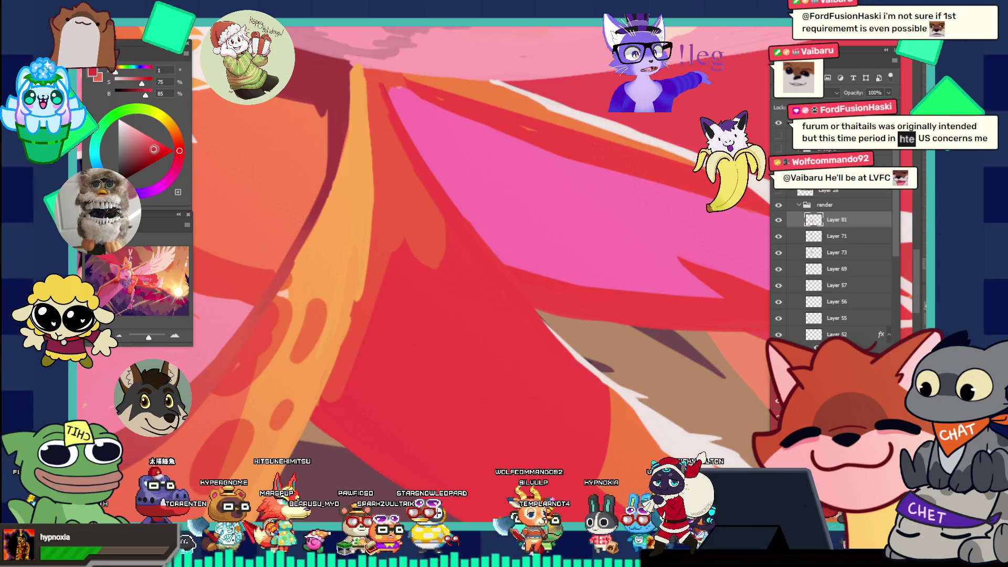
key("ctrl+minus")
left_click(258, 316, "alt")
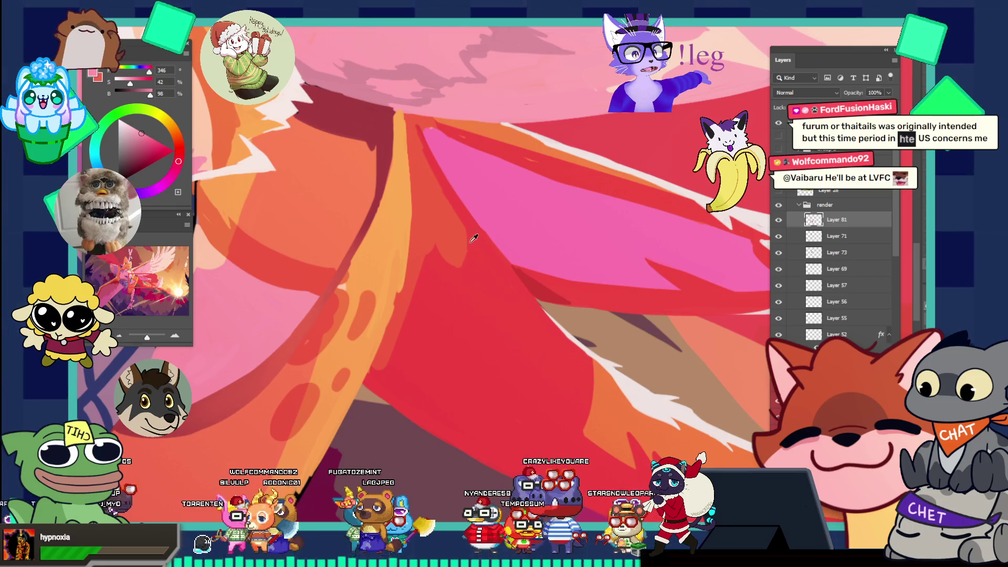
left_click(429, 244)
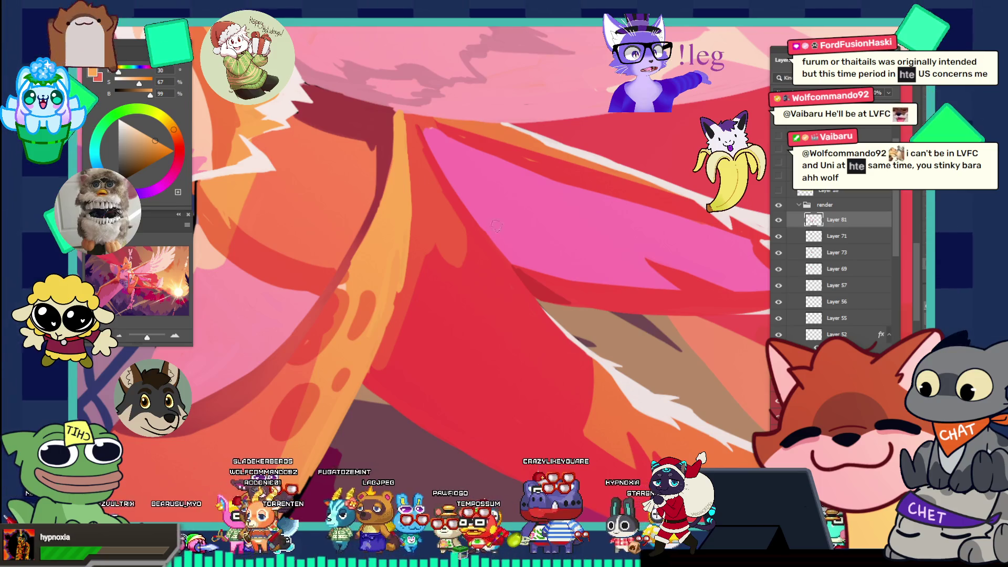
key("ctrl+0")
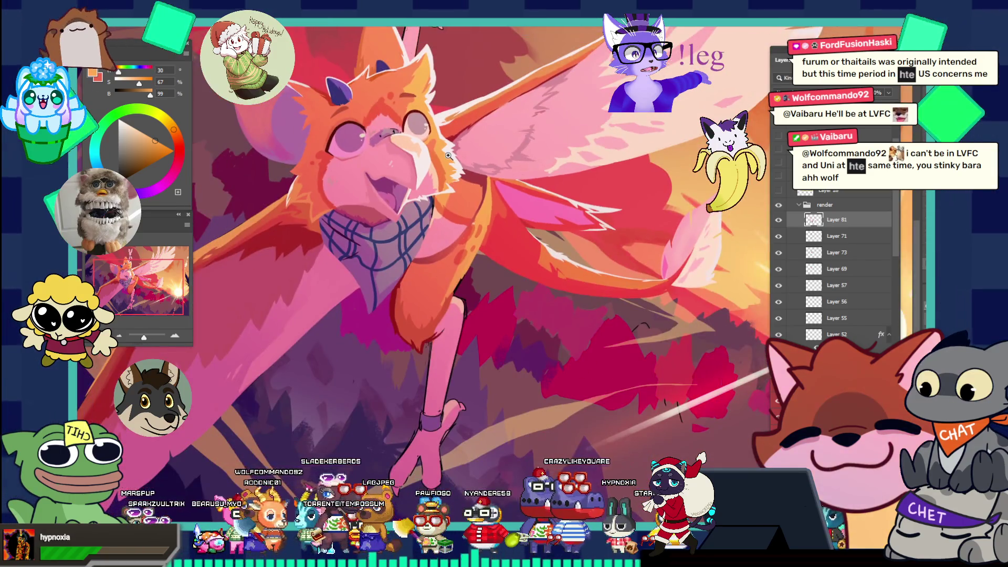
- Zoom in close on the griffin's wing and sample a pink from it
key("ctrl+minus")
key("ctrl+minus")
left_click(564, 262)
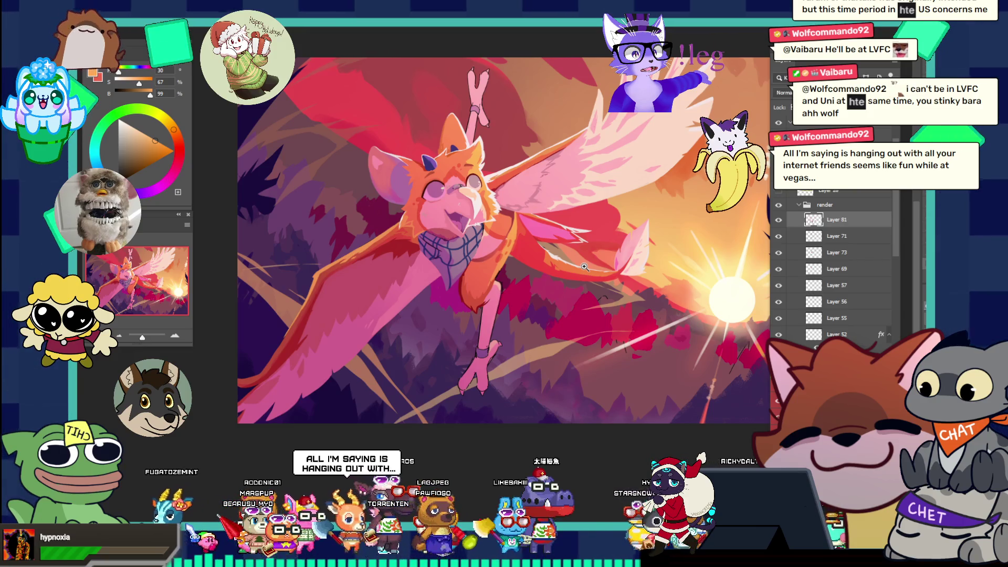
left_click(527, 197)
left_click(527, 197)
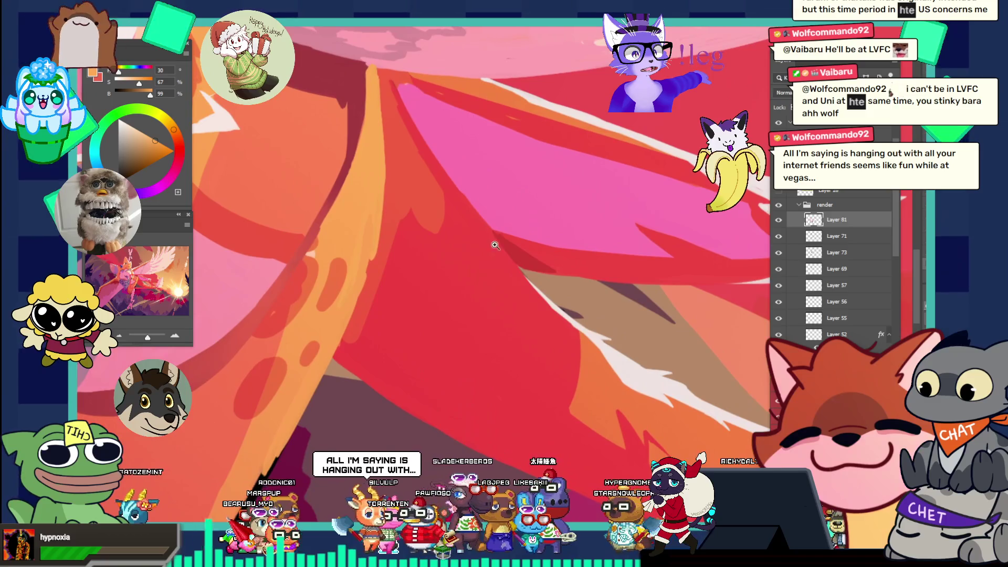
key("i")
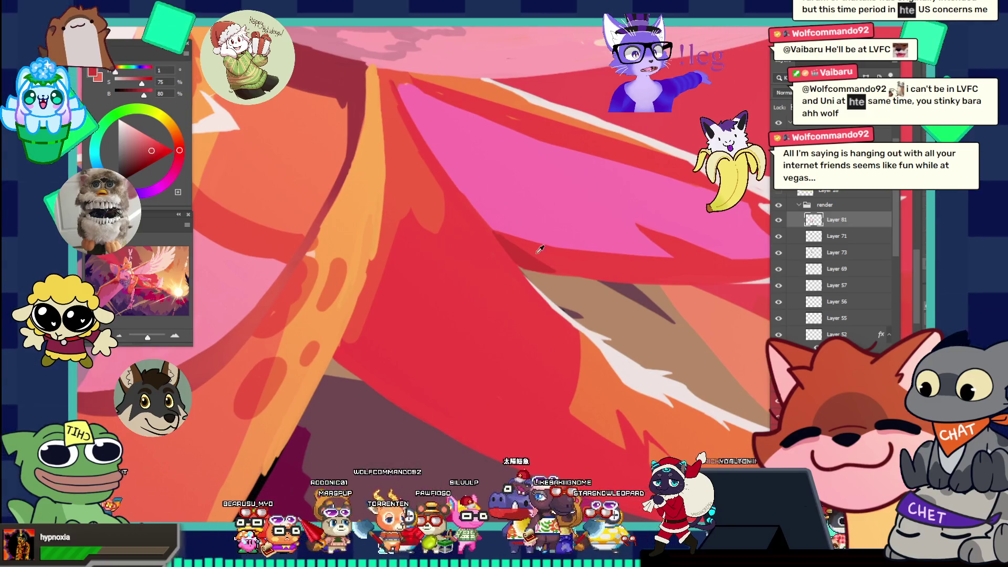
key("z")
left_click(507, 196)
key("l")
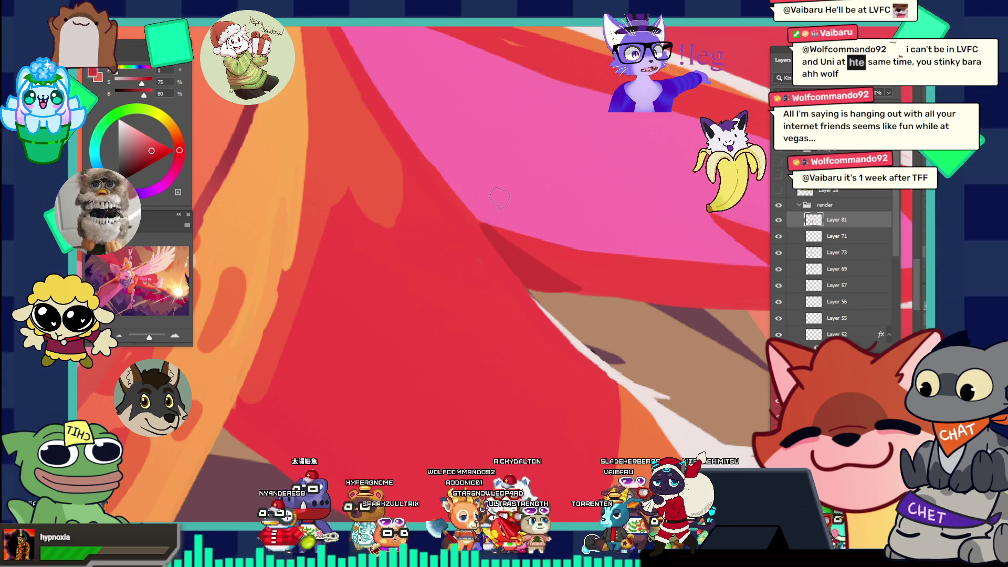
left_click(513, 198)
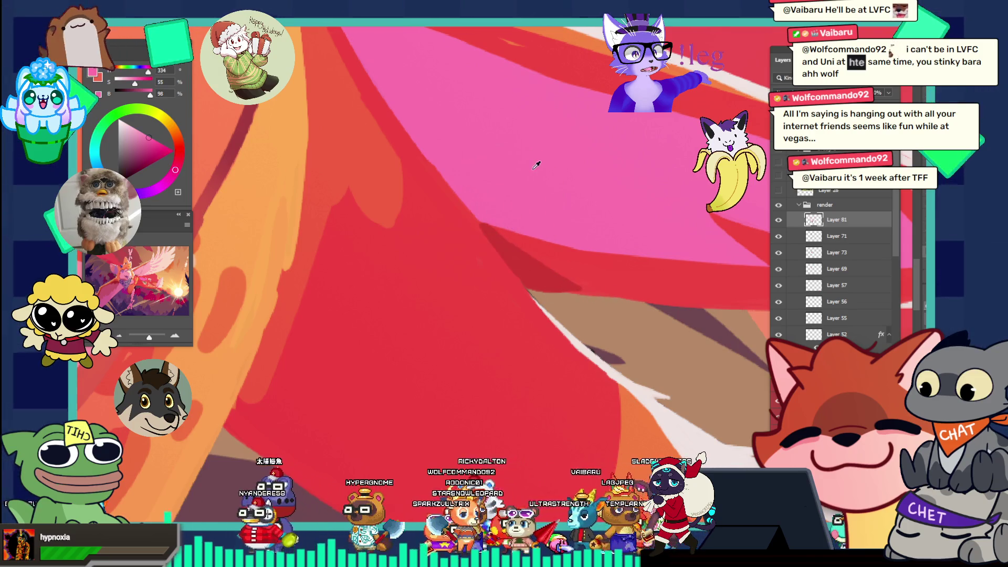
- Reframe on the red and pink wing shapes and brush a darker, saturated red diagonal stroke
left_click_drag(567, 190, 513, 177)
left_click_drag(570, 192, 577, 158)
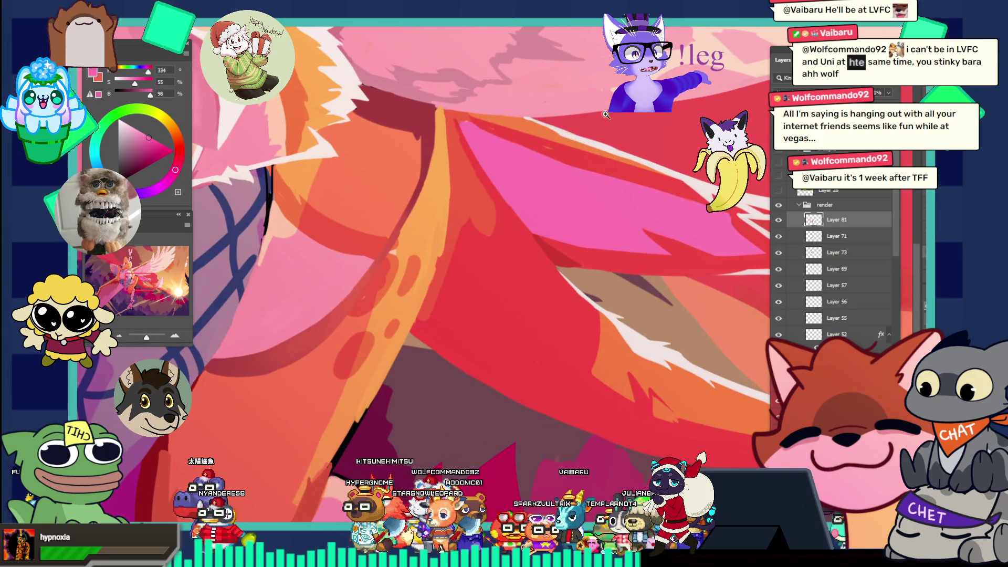
left_click(572, 151)
key("i")
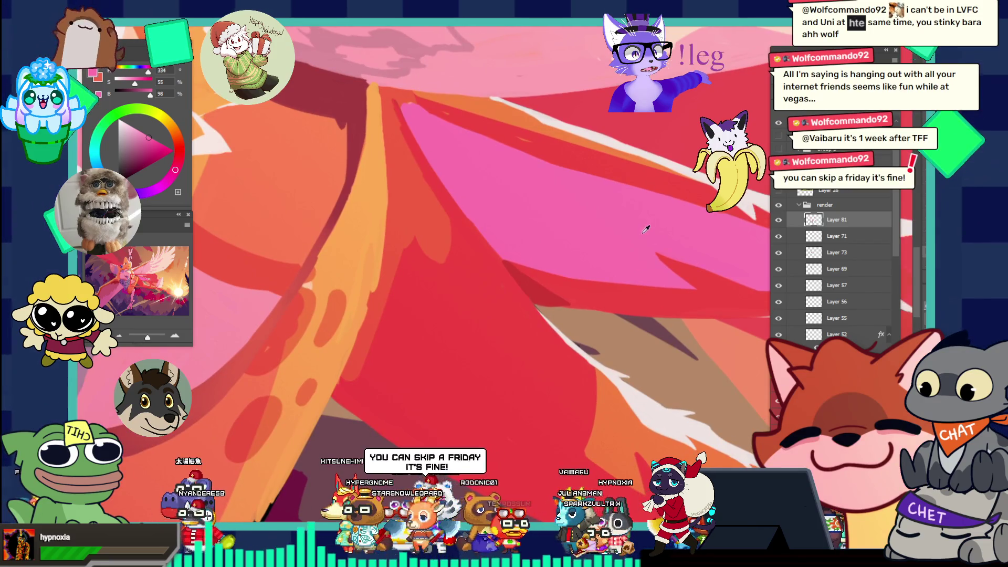
key("b")
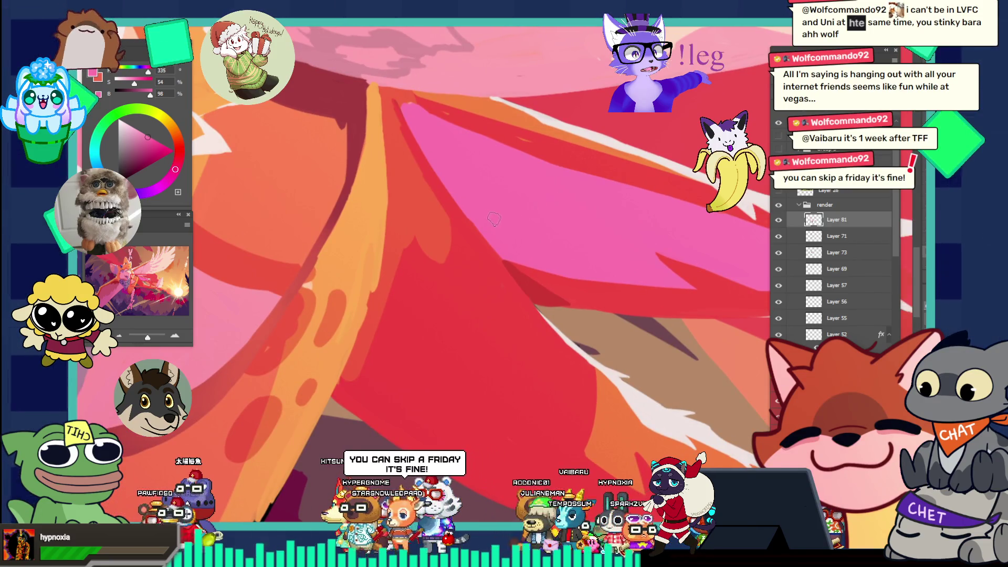
left_click(149, 148)
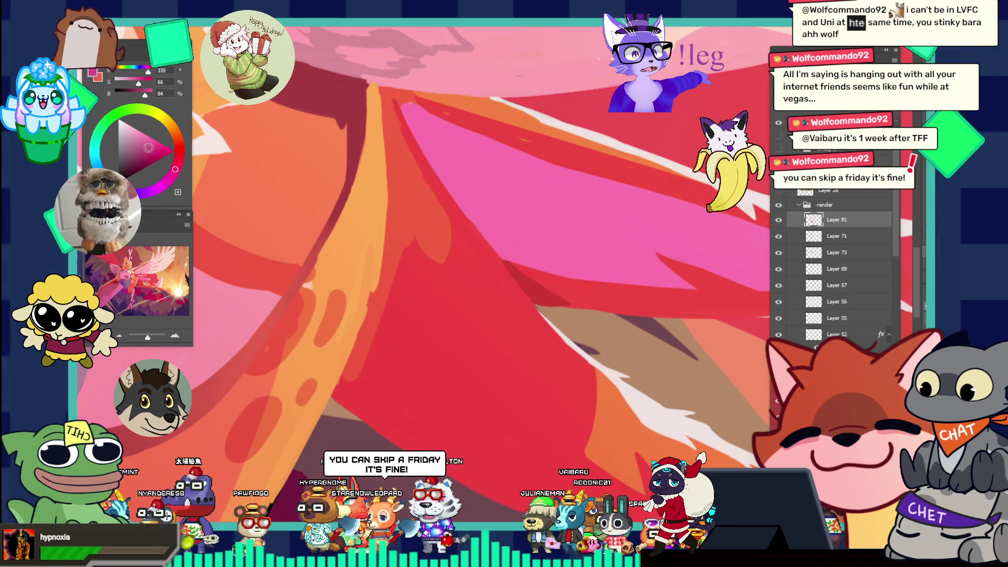
left_click_drag(443, 173, 512, 257)
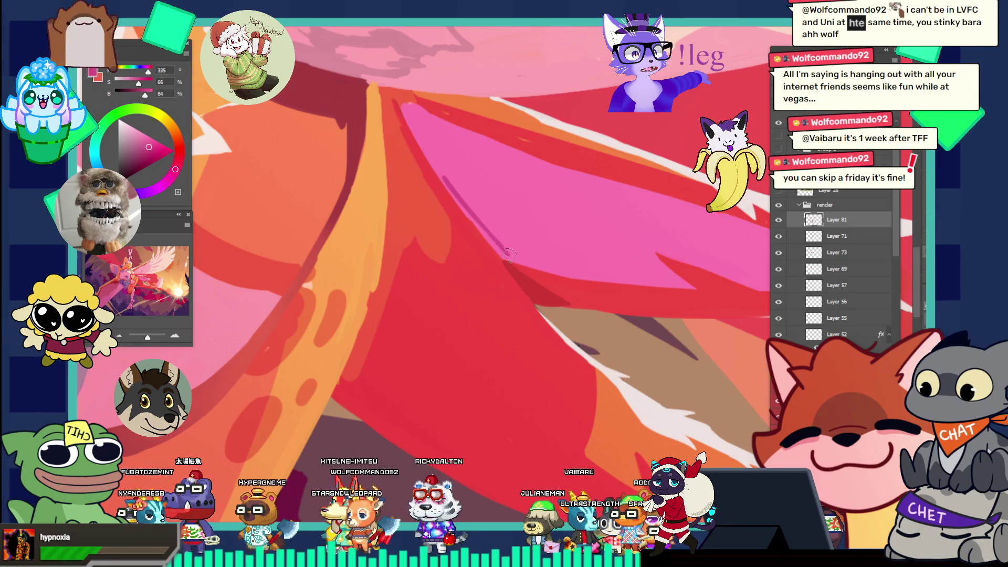
- Lighten the colour slightly and brush a magenta edge along the red/pink boundary
left_click(150, 144)
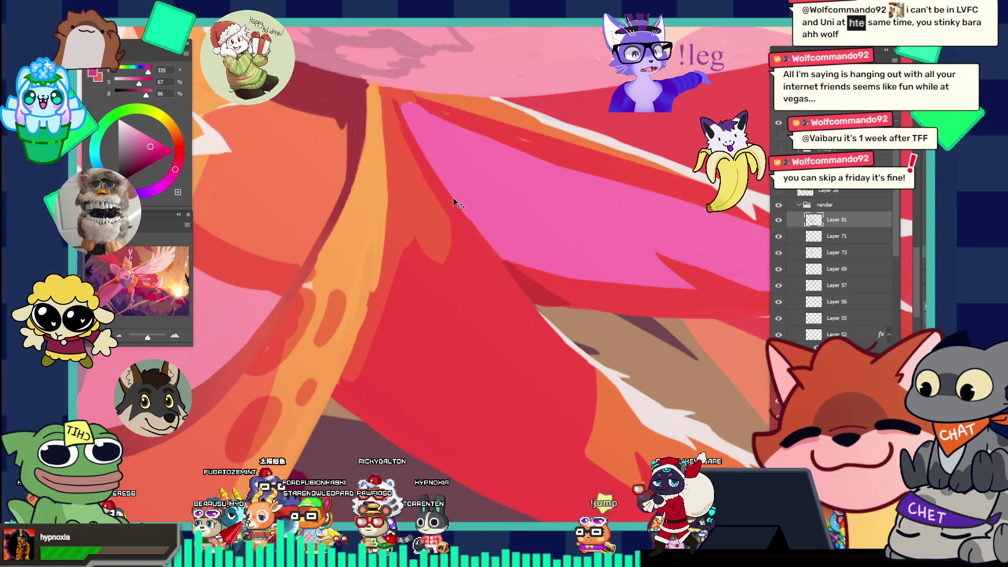
left_click_drag(462, 211, 497, 251)
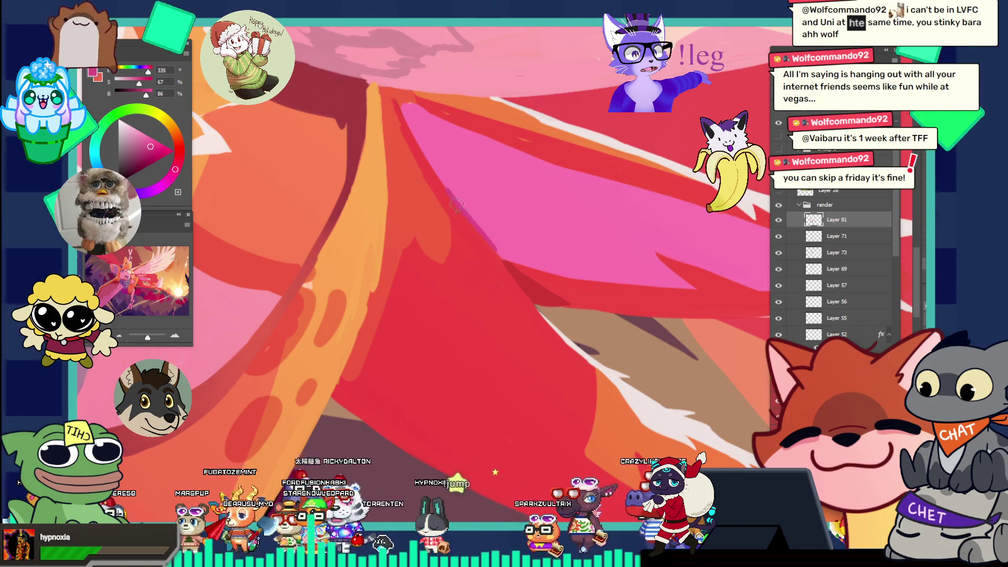
left_click_drag(449, 192, 524, 264)
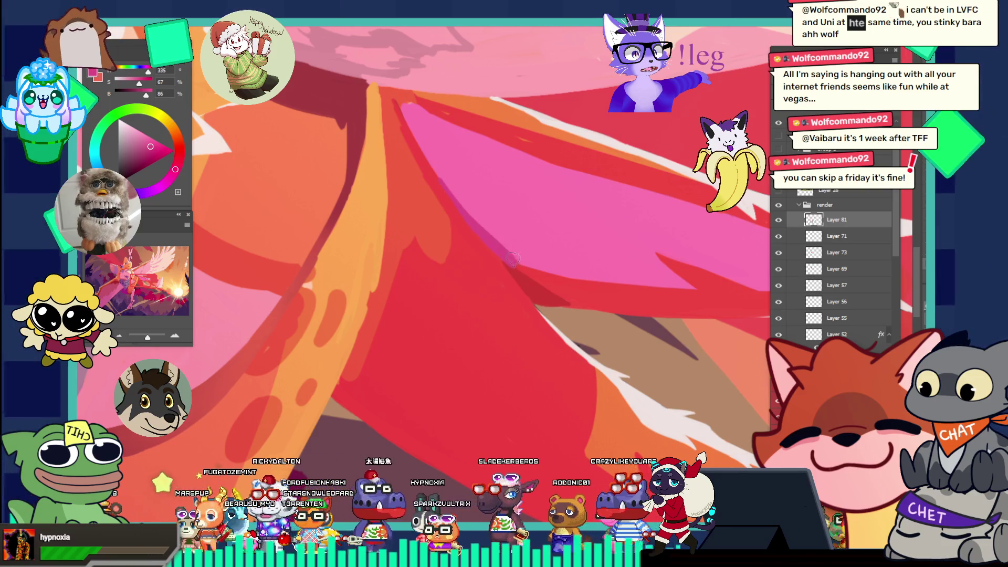
- Fit the whole griffin, zoom into the pink wing, and zoom back out to the full illustration
key("ctrl+0")
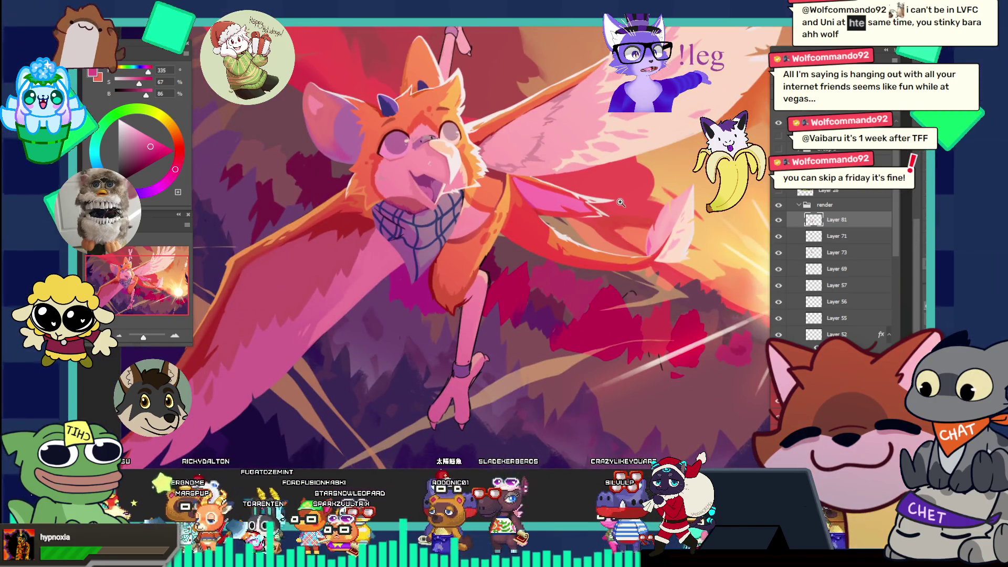
left_click(617, 221)
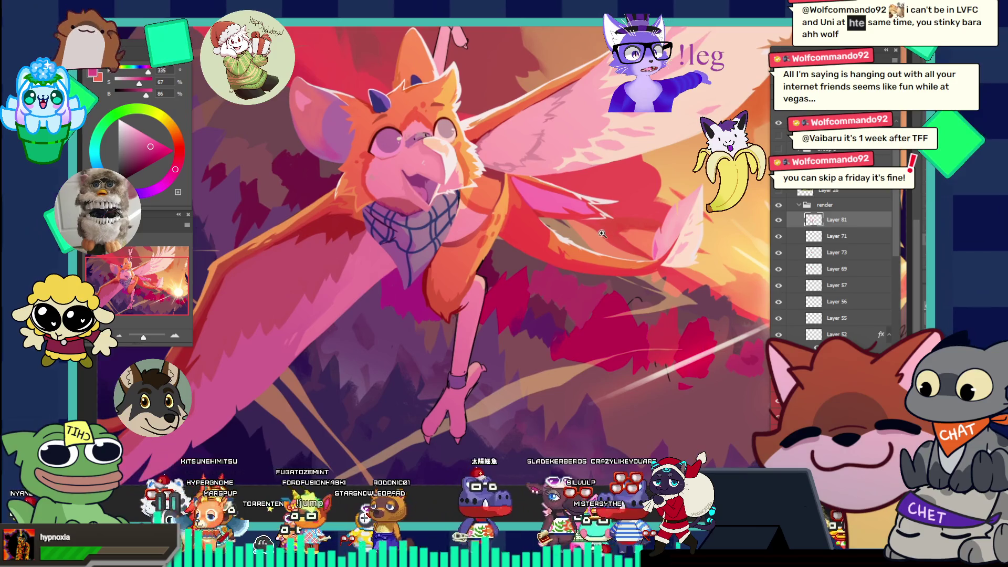
left_click(613, 229)
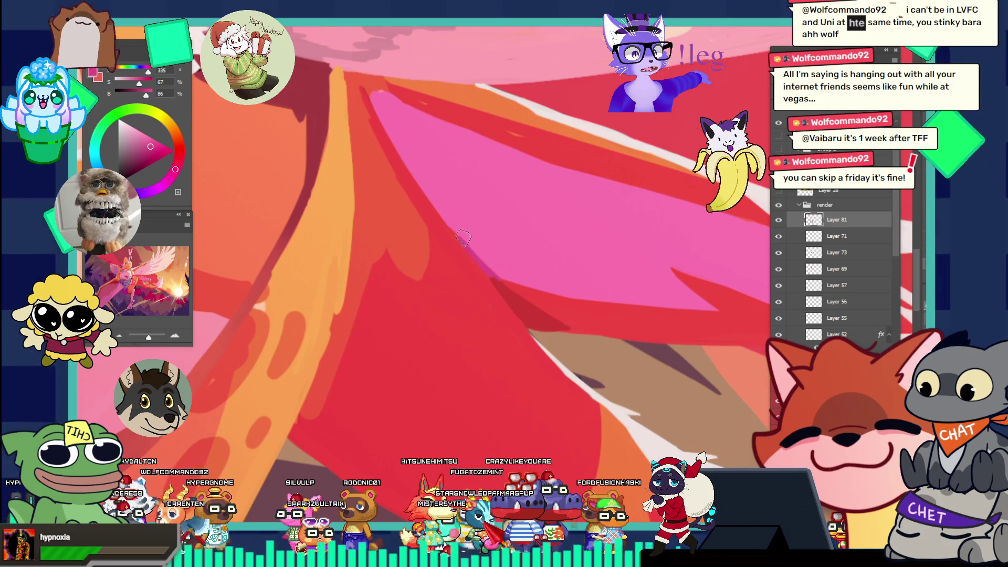
left_click(497, 182, "alt")
left_click(485, 173, "alt")
left_click(475, 165, "alt")
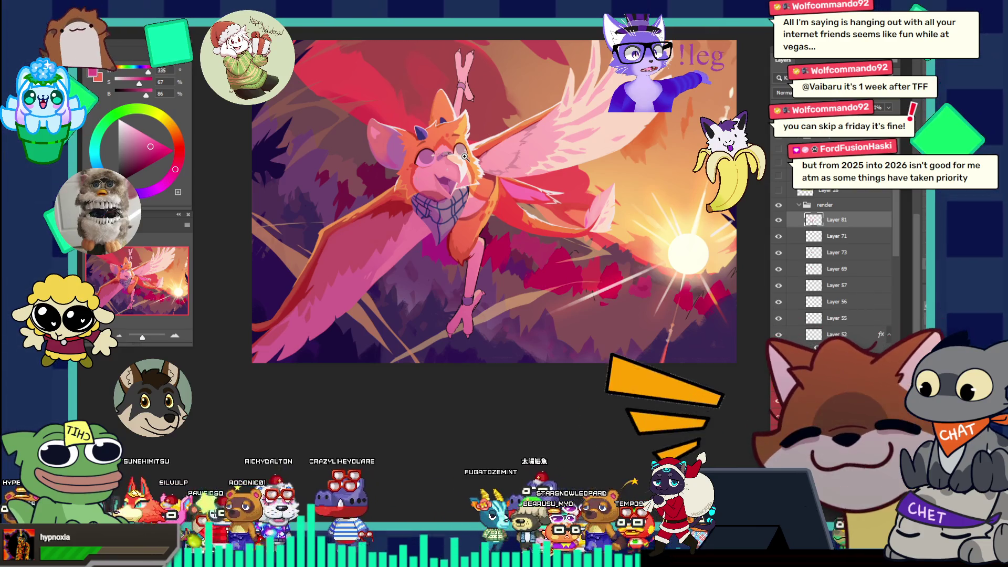
- Zoom in close on the wing shapes and sample a light pink
left_click(464, 157)
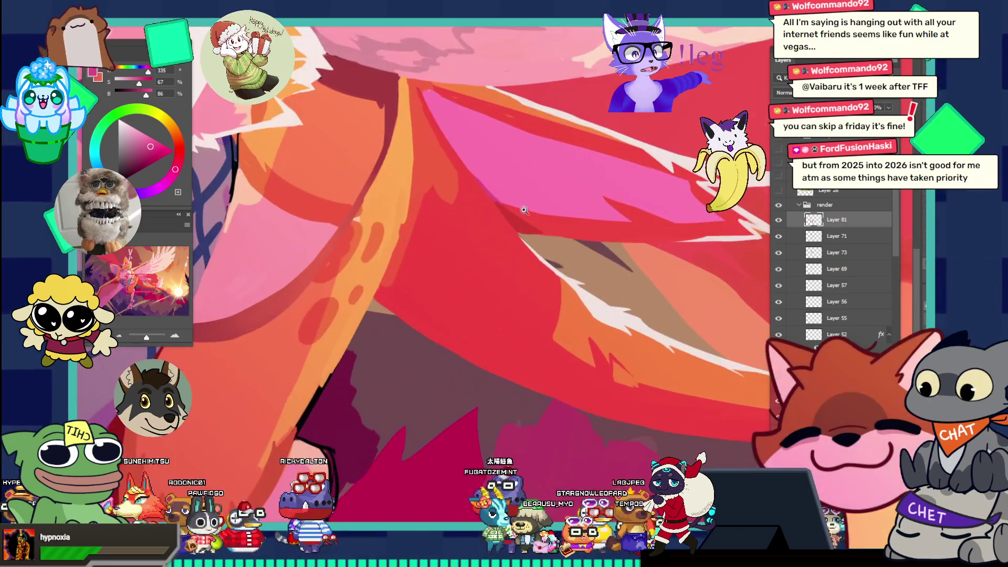
left_click(501, 137)
key("b")
left_click(449, 154, "alt")
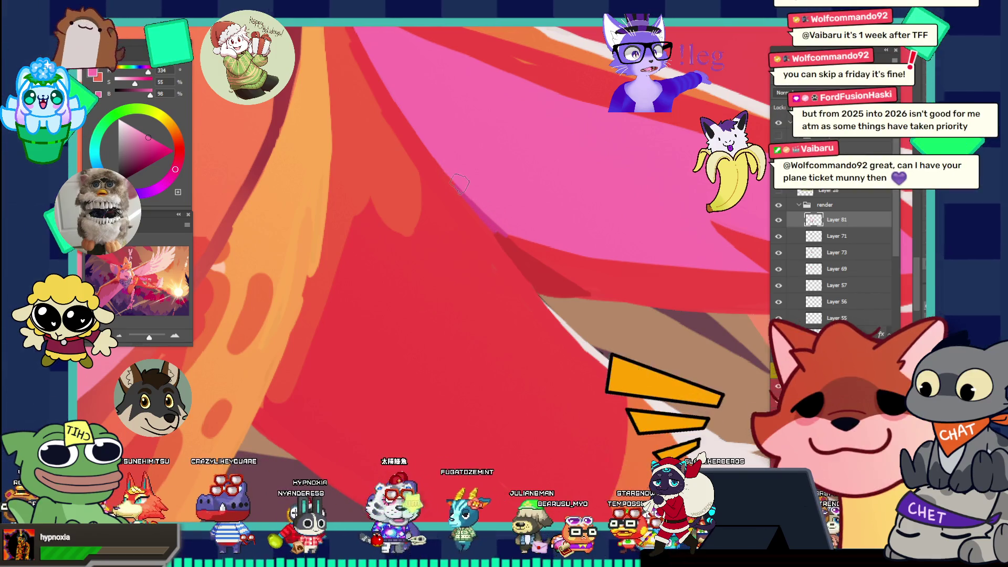
- Zoom to the orange and red area, sample an orange, then a muted pink
key("z")
left_click(432, 187, "alt")
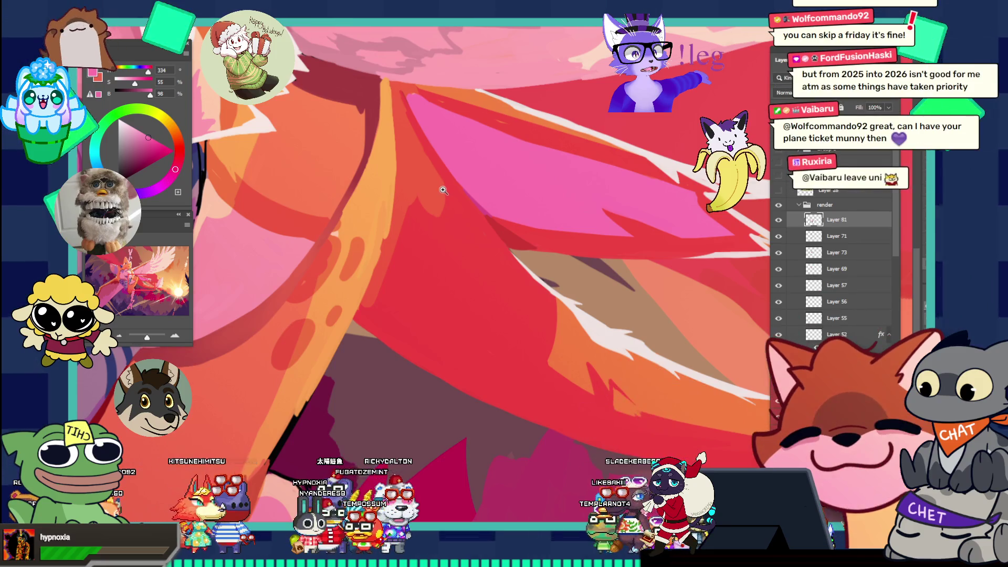
left_click(398, 206, "alt")
left_click(398, 207)
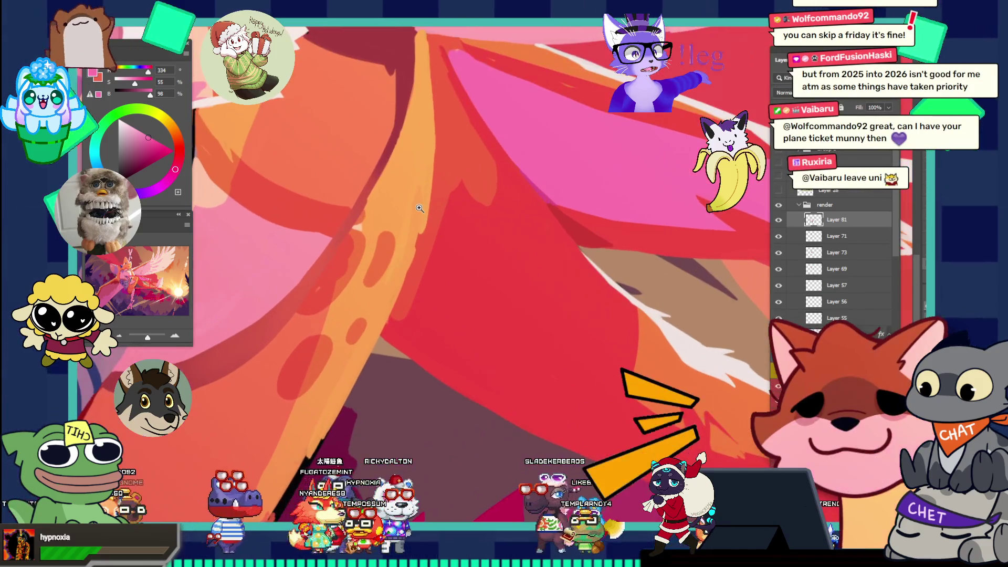
left_click(381, 212)
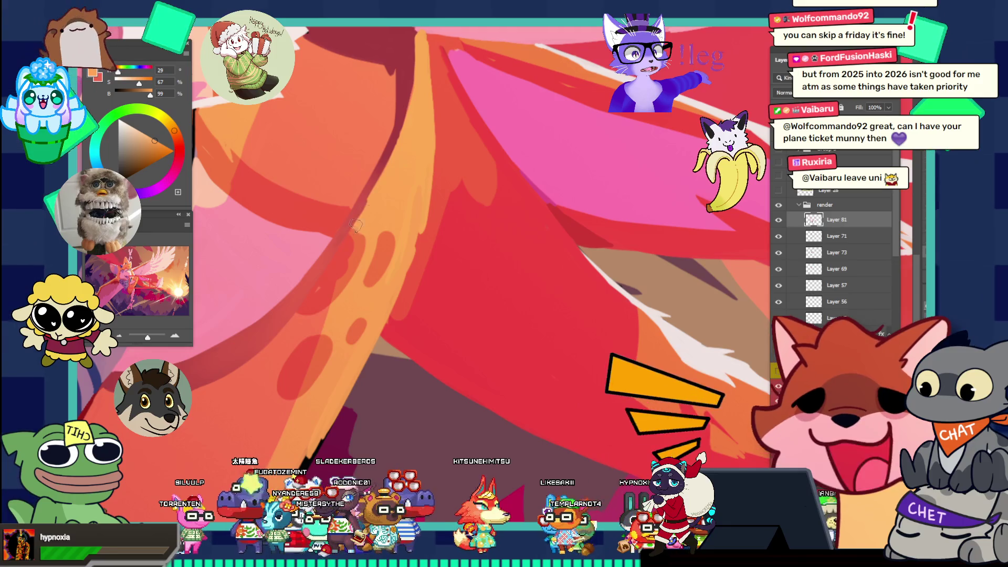
scroll(426, 74, "down", 3)
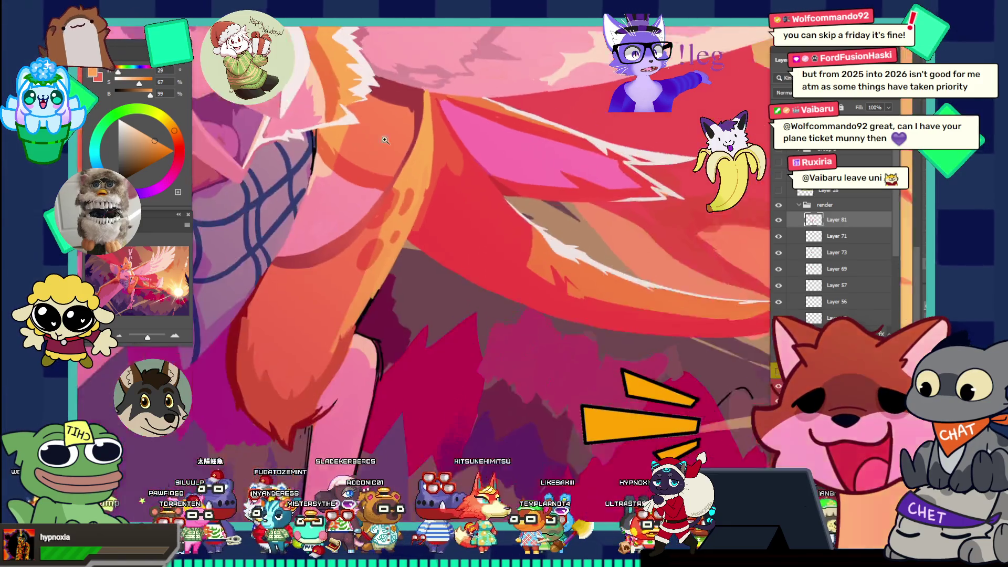
scroll(487, 105, "up", 3)
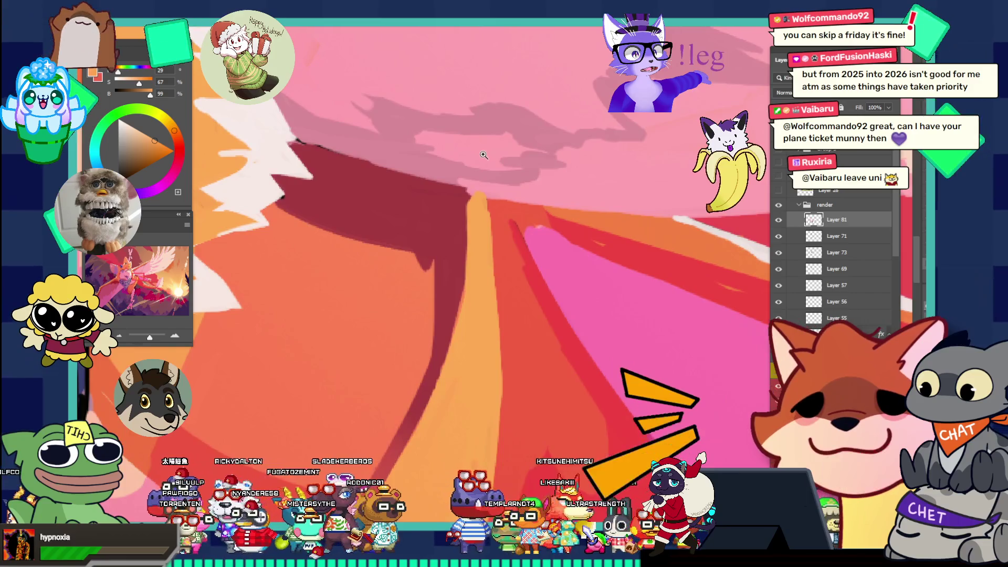
scroll(487, 105, "up", 3)
scroll(420, 113, "down", 2)
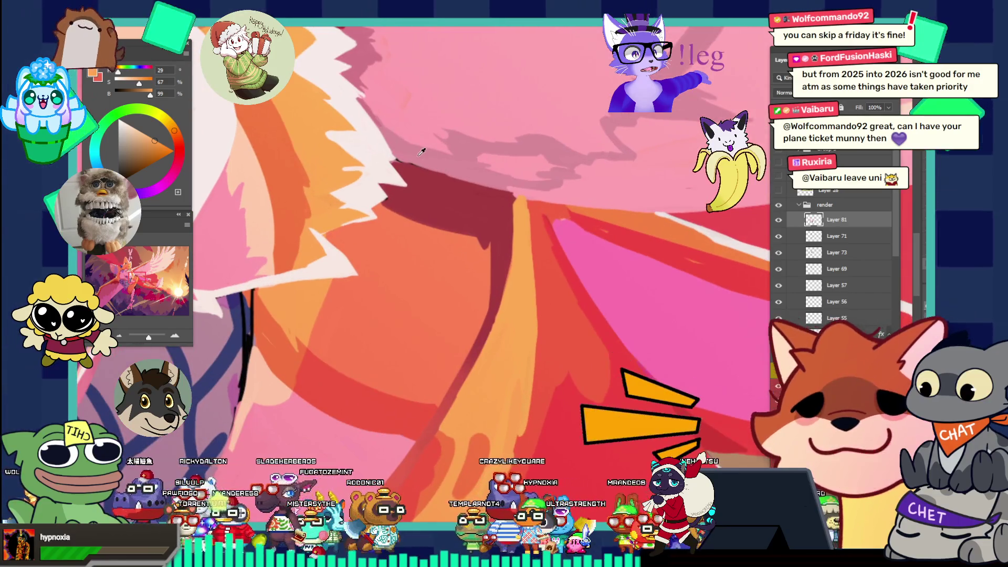
left_click(425, 168, "alt")
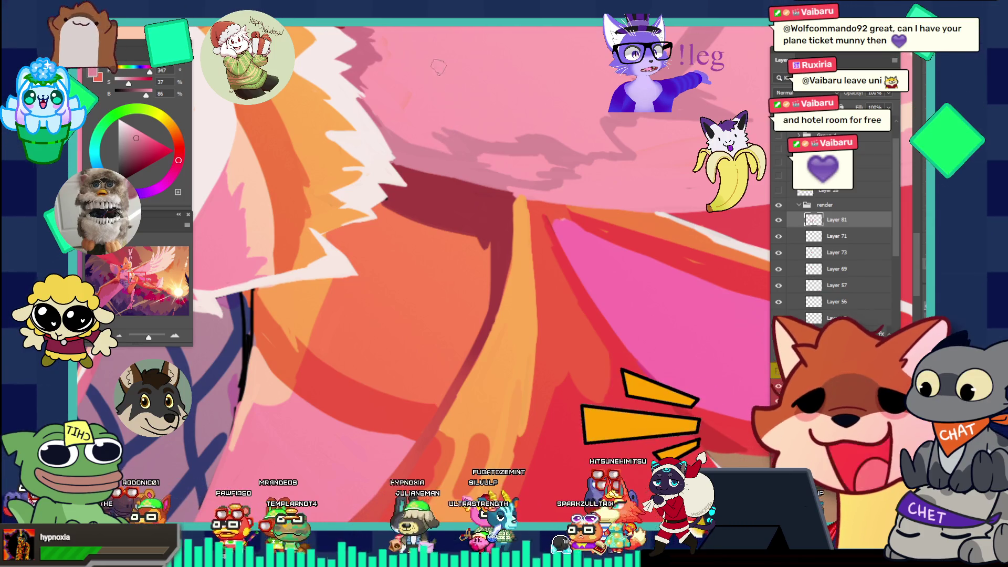
- Zoom in on the fur and pink wing area, sample a lighter pink, then a deep red
scroll(460, 74, "down", 3)
left_click(460, 74)
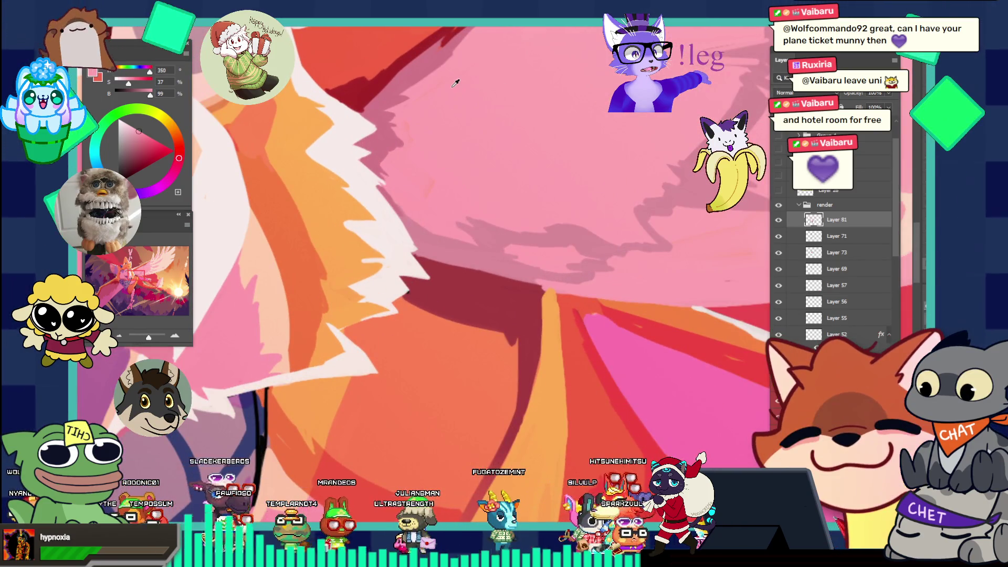
left_click(470, 132, "alt")
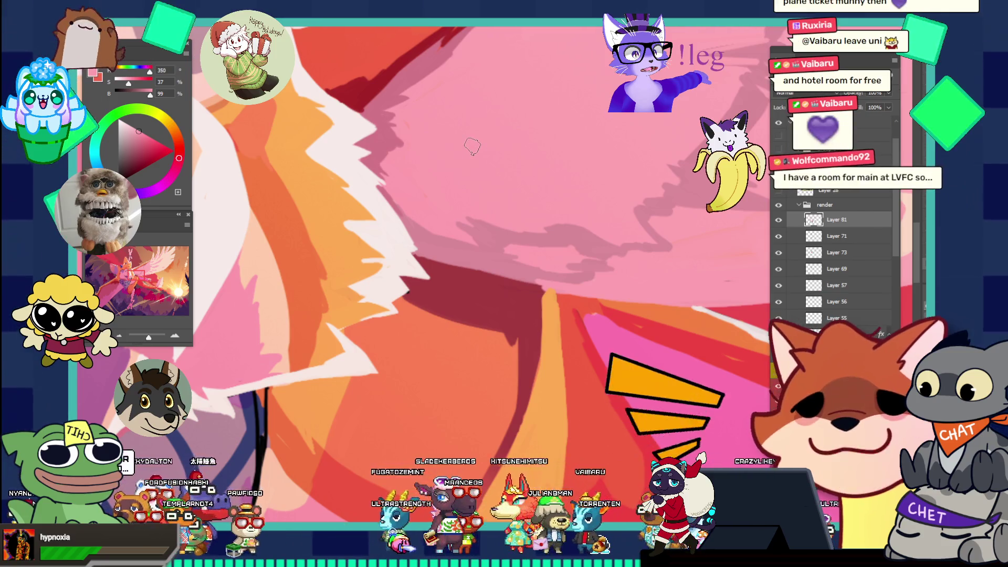
left_click(420, 284, "alt")
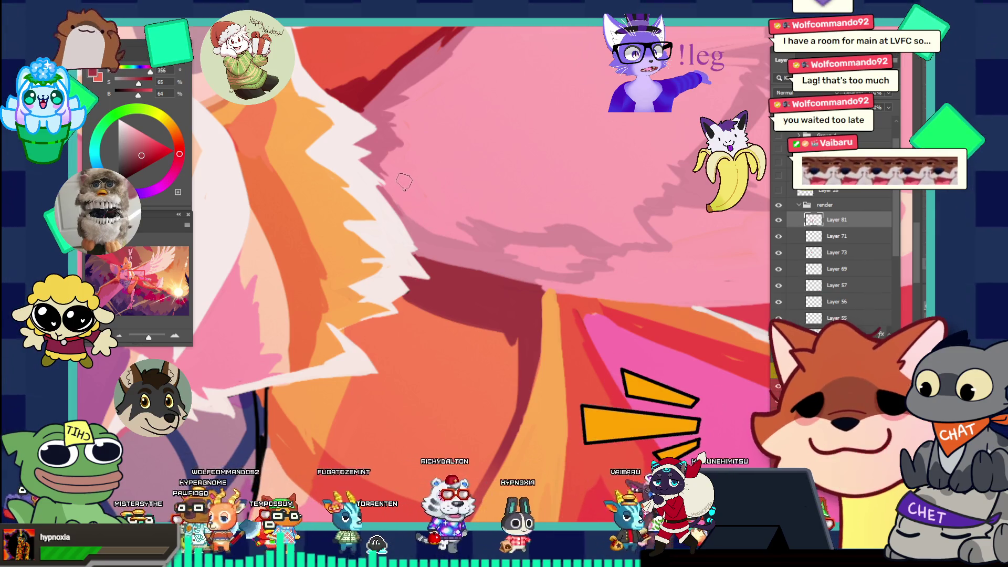
- Zoom into the white fur edge and sample its near-white colour
key("z")
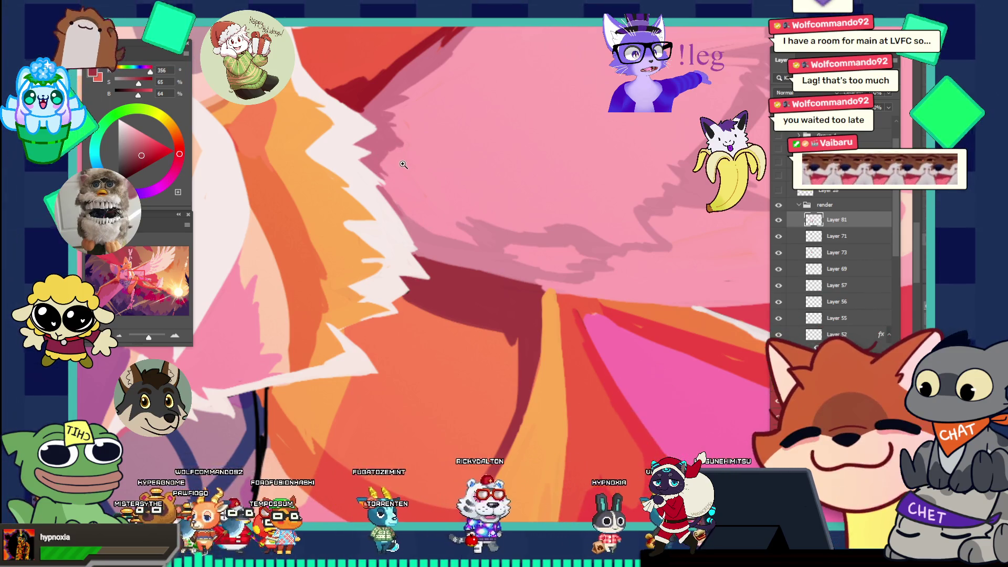
left_click(406, 164)
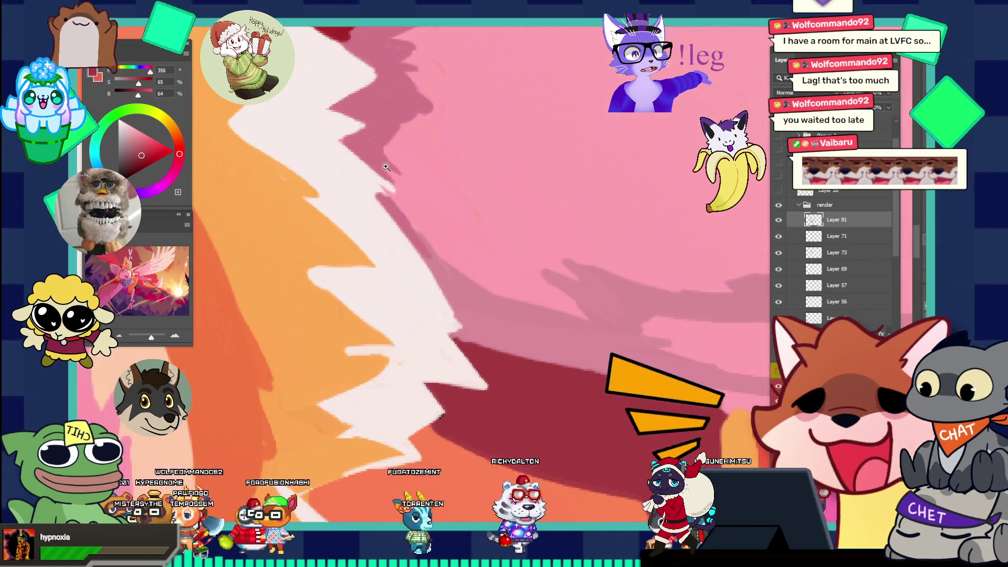
key("i")
left_click(378, 176)
key("b")
- Zoom further into the fur spike, sample the orange fur, then a slightly lighter orange
key("z")
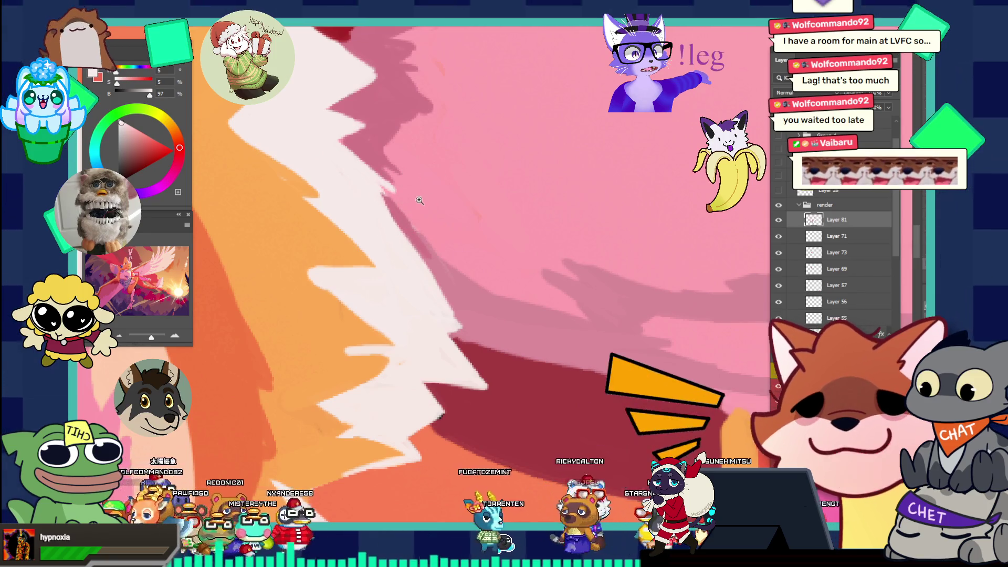
left_click(436, 266)
left_click(407, 270)
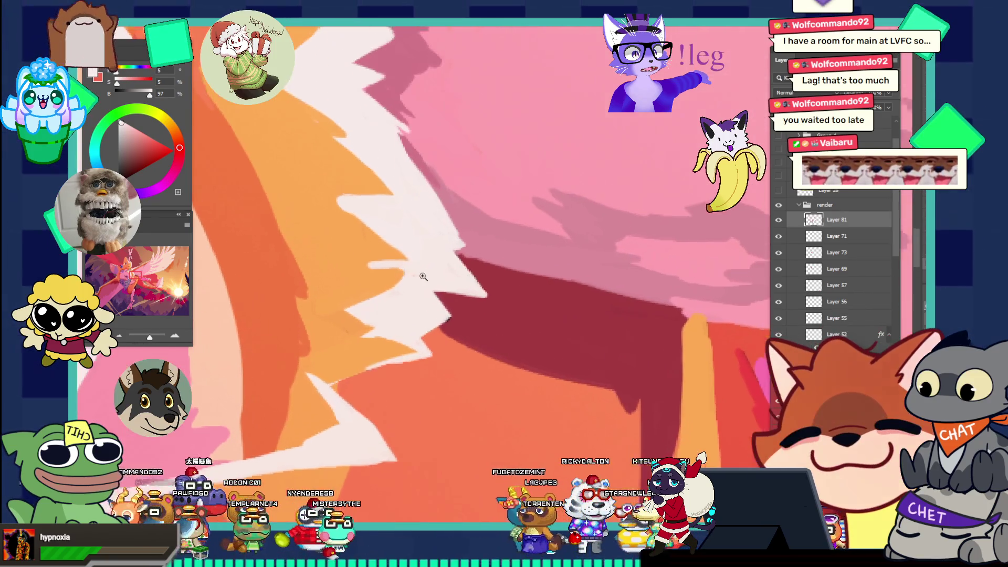
key("i")
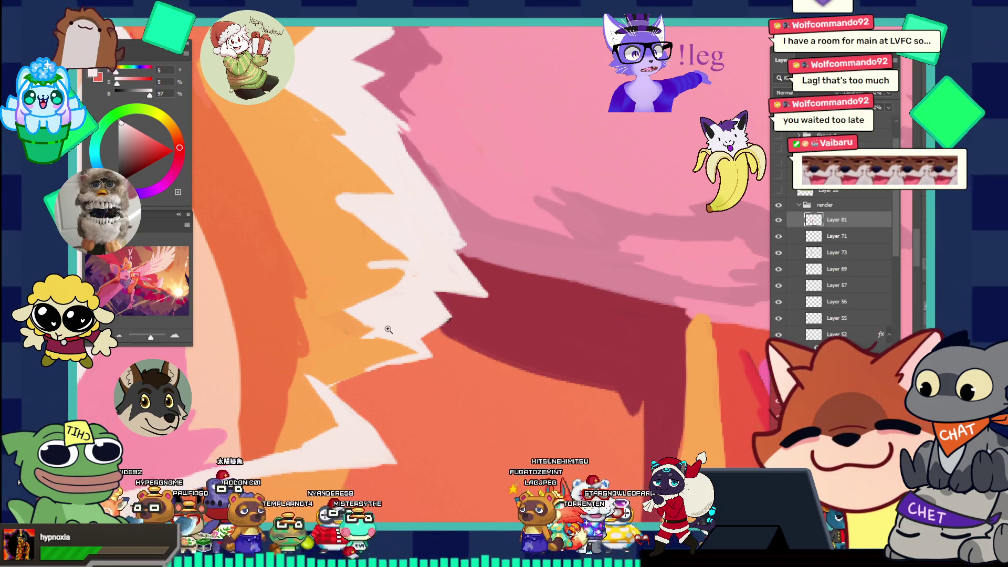
left_click(315, 326)
key("b")
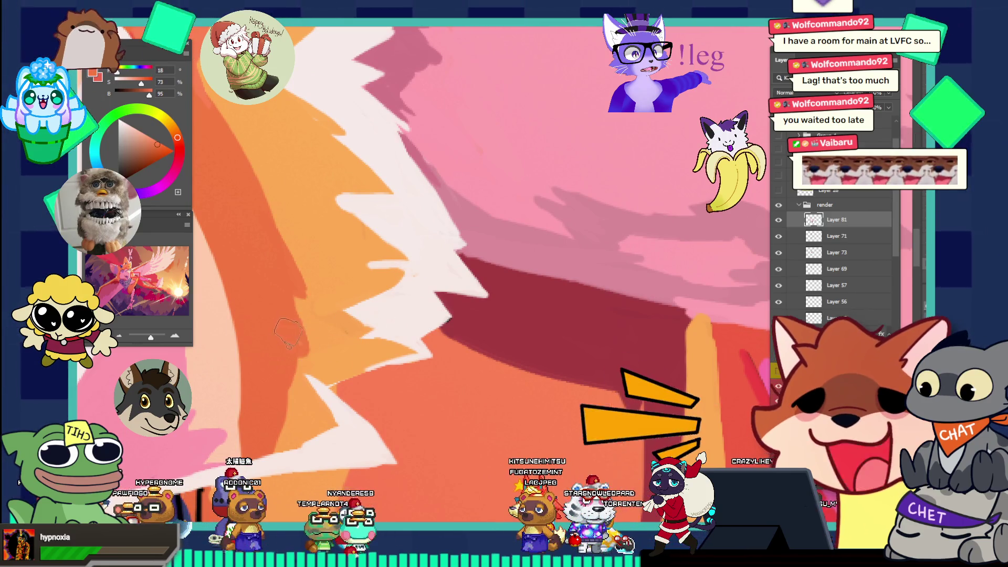
scroll(344, 245, "down", 3)
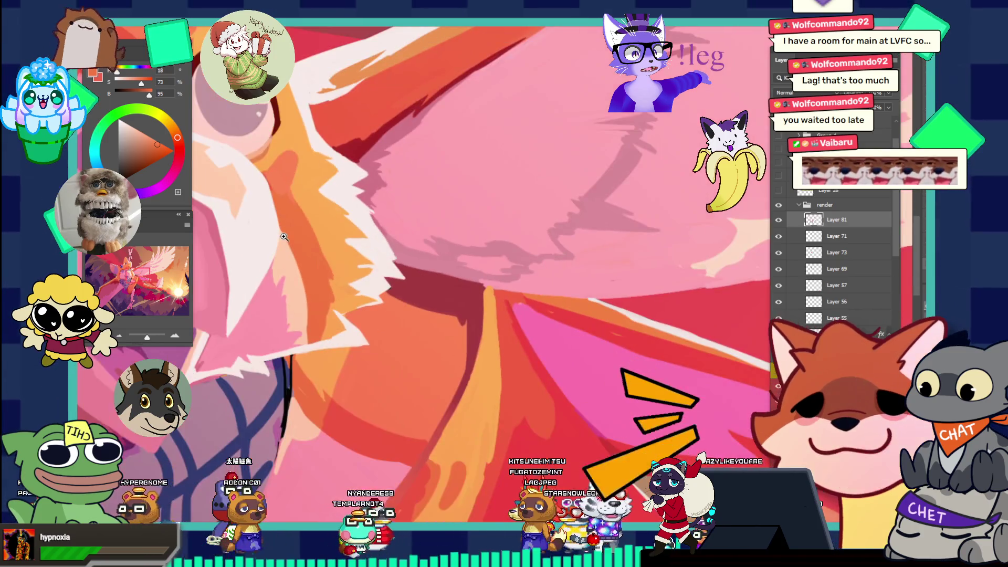
scroll(339, 226, "up", 5)
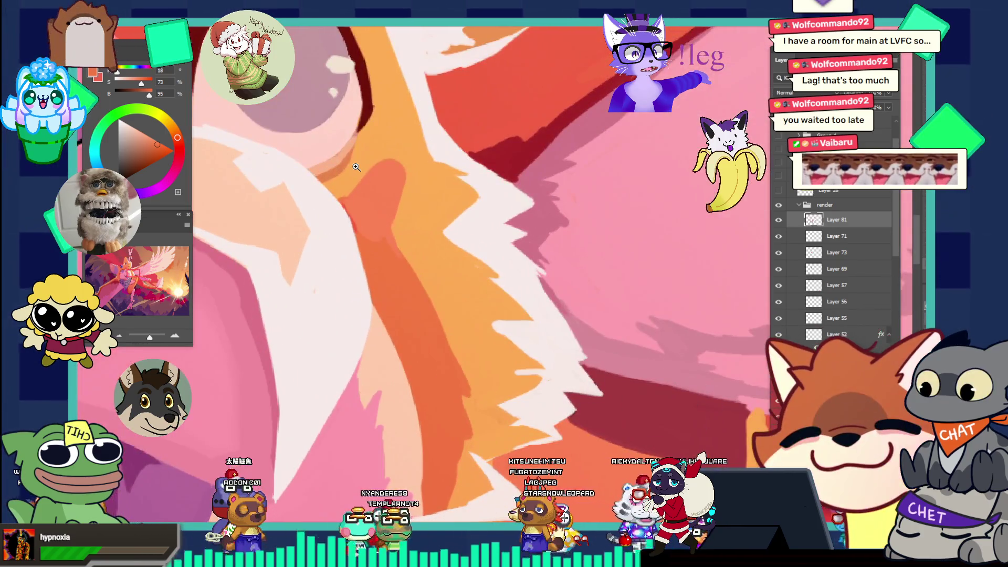
left_click(365, 204, "alt")
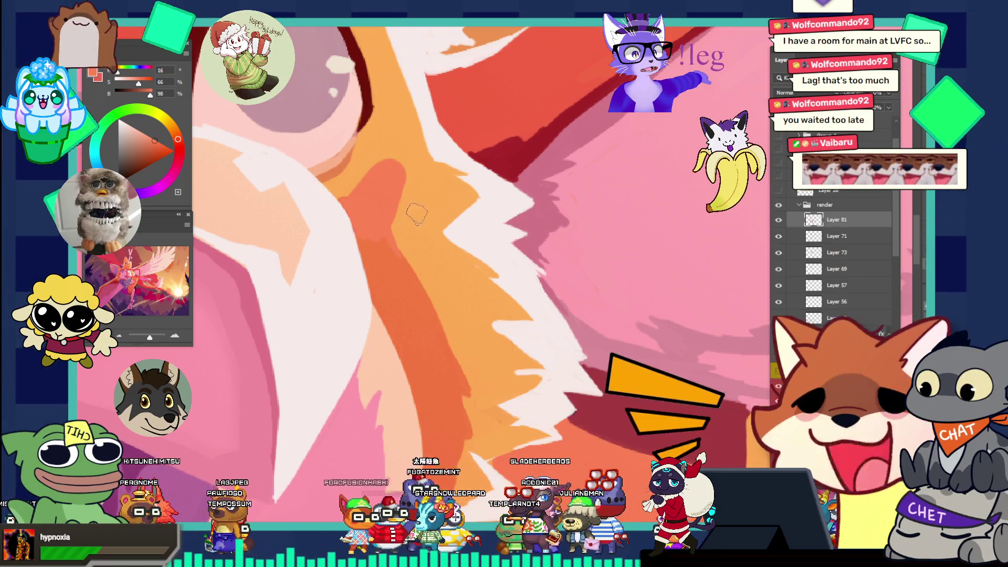
left_click_drag(420, 196, 338, 164)
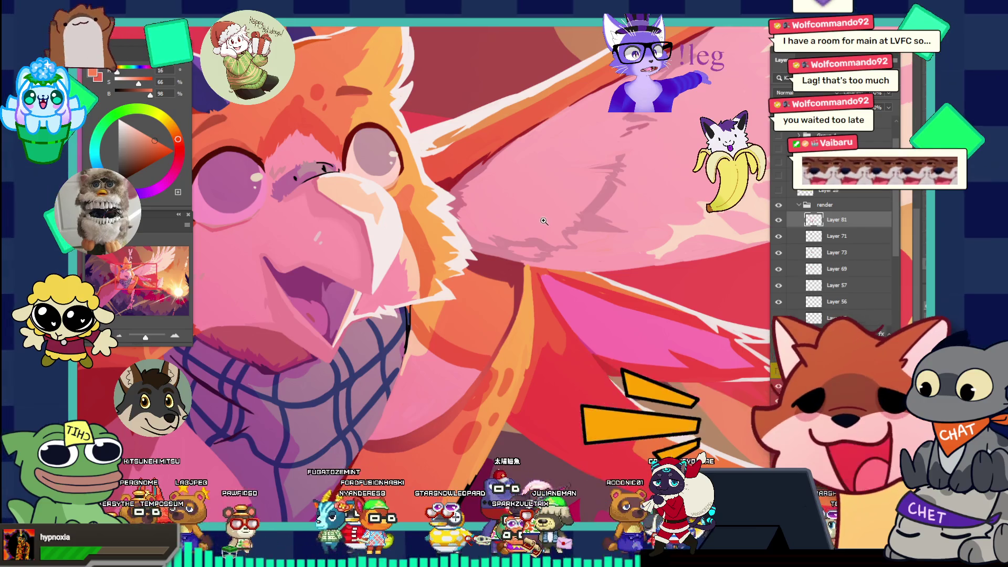
- Fit the finished griffin painting on screen and zoom in two steps to judge it
key("ctrl+0")
left_click_drag(539, 229, 472, 229)
left_click(582, 247)
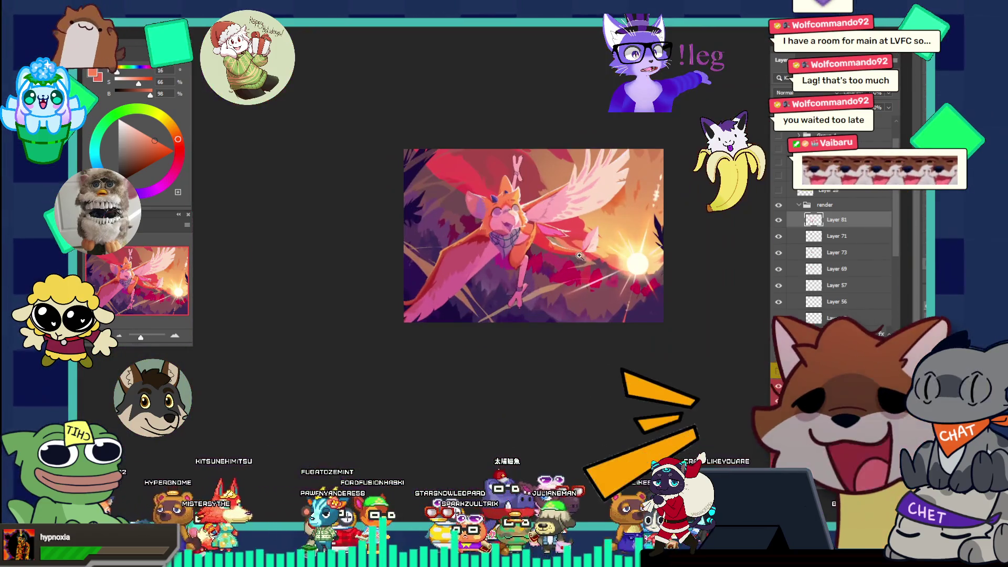
left_click(645, 273)
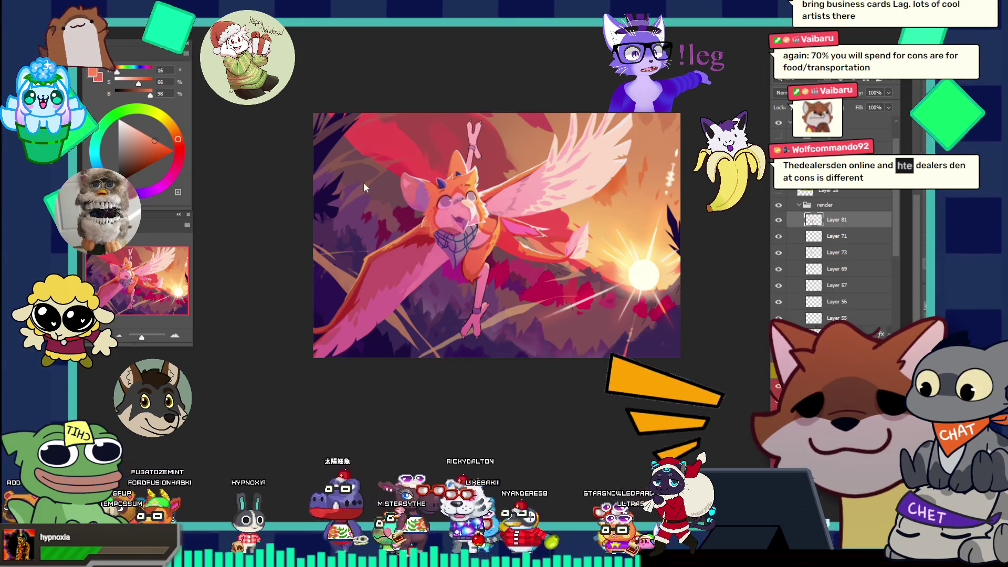
key("alt+Tab")
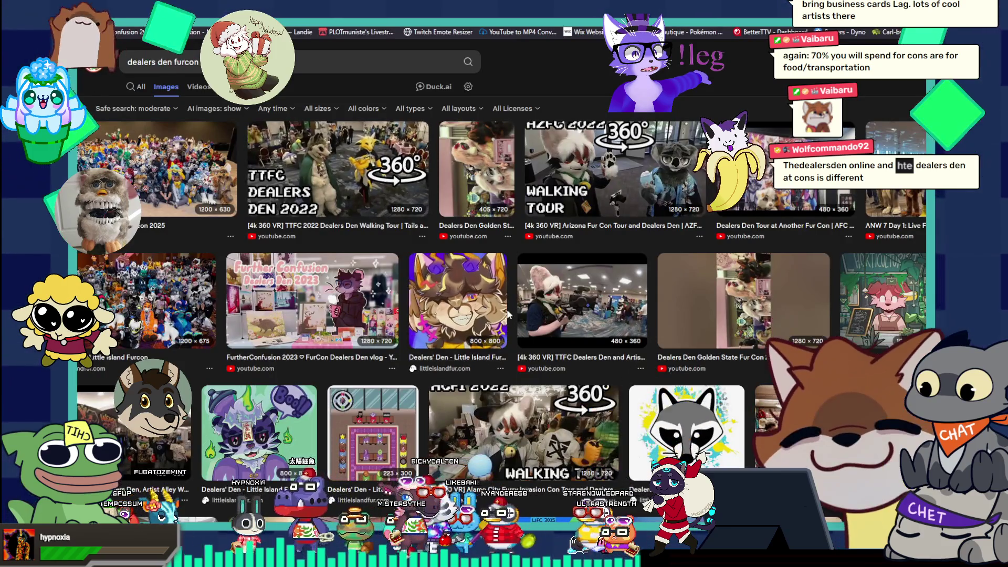
- Open the Arizona Fur Con 360 dealers den tour from the image results and start it on YouTube
left_click(569, 163)
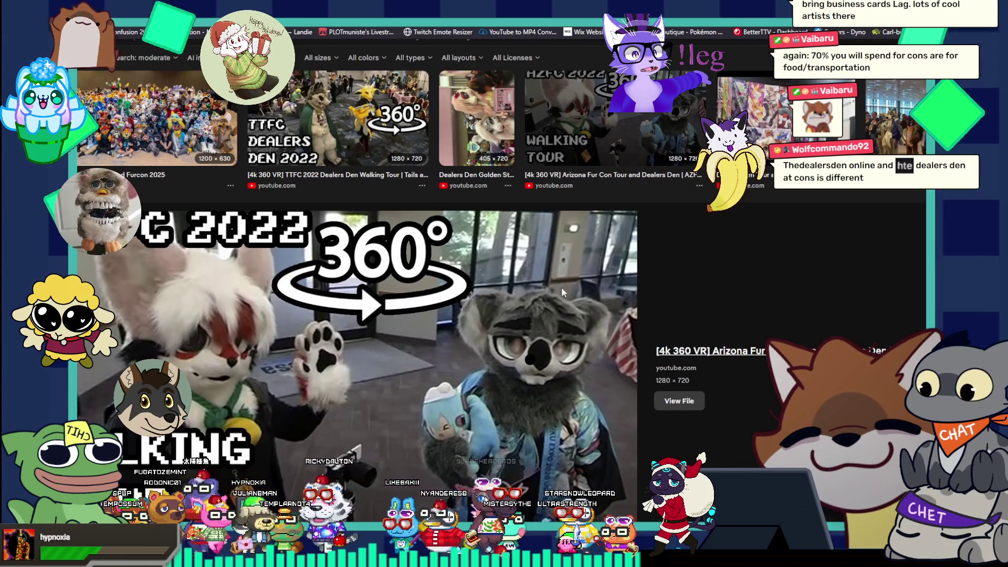
left_click(457, 274)
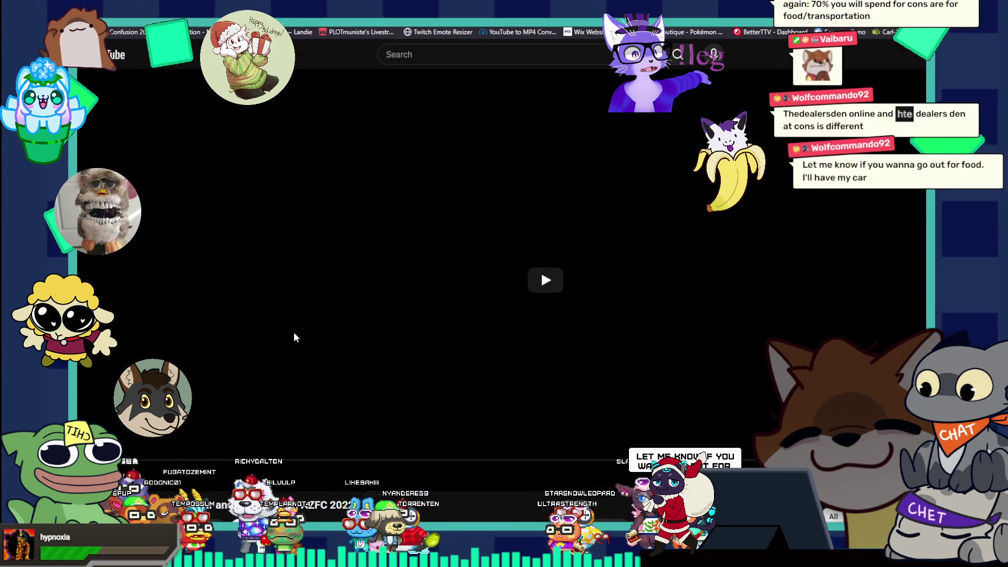
left_click(545, 280)
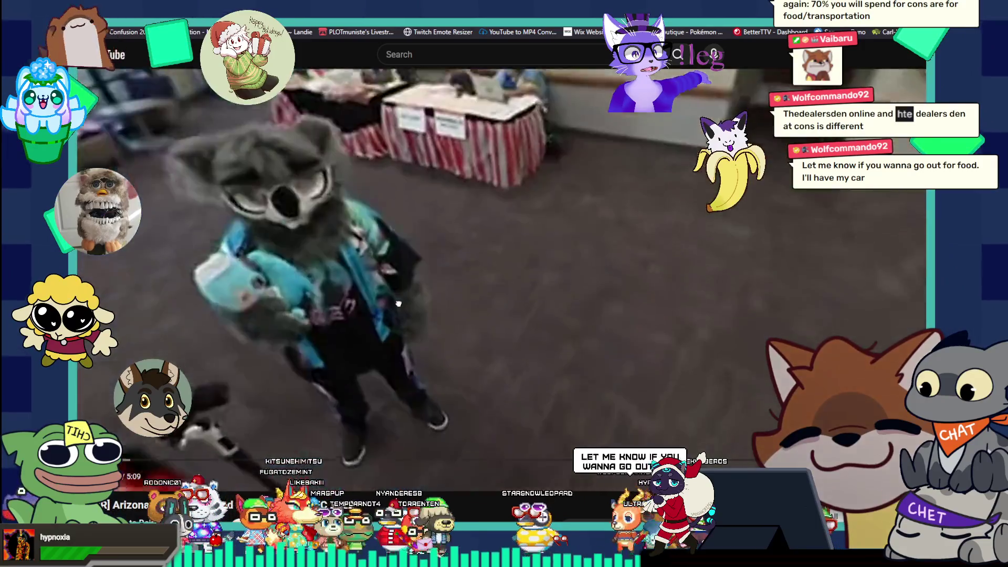
- Play the tour at 2x speed, turn the 360° view toward the hallway, and skip ahead
mouse_move(557, 295)
left_mouse_down()
mouse_move(191, 294)
mouse_move(477, 216)
mouse_move(313, 141)
mouse_move(454, 160)
left_mouse_up()
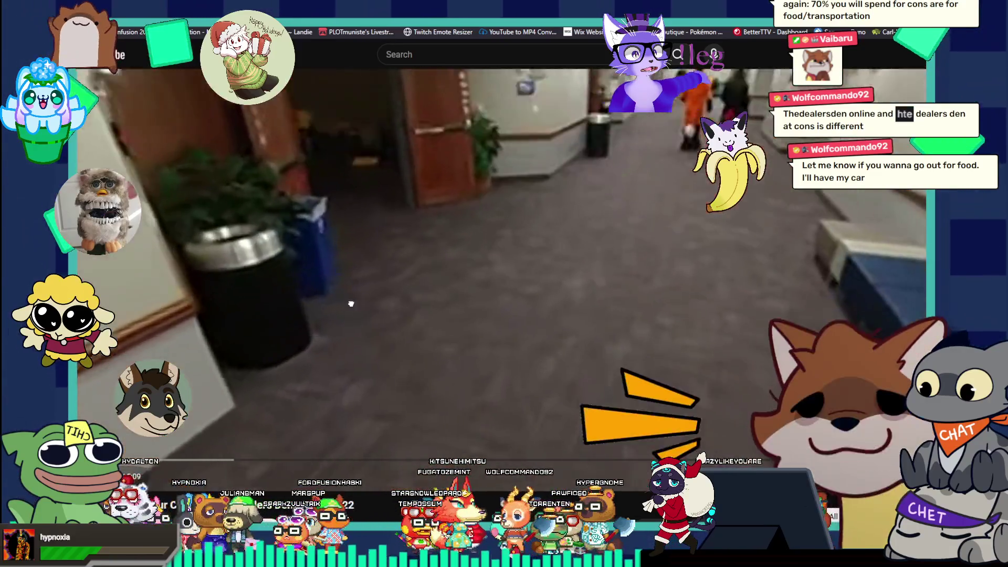
mouse_move(351, 303)
left_mouse_down()
mouse_move(349, 266)
mouse_move(446, 342)
mouse_move(663, 257)
mouse_move(620, 245)
mouse_move(576, 187)
mouse_move(587, 186)
mouse_move(583, 294)
left_mouse_up()
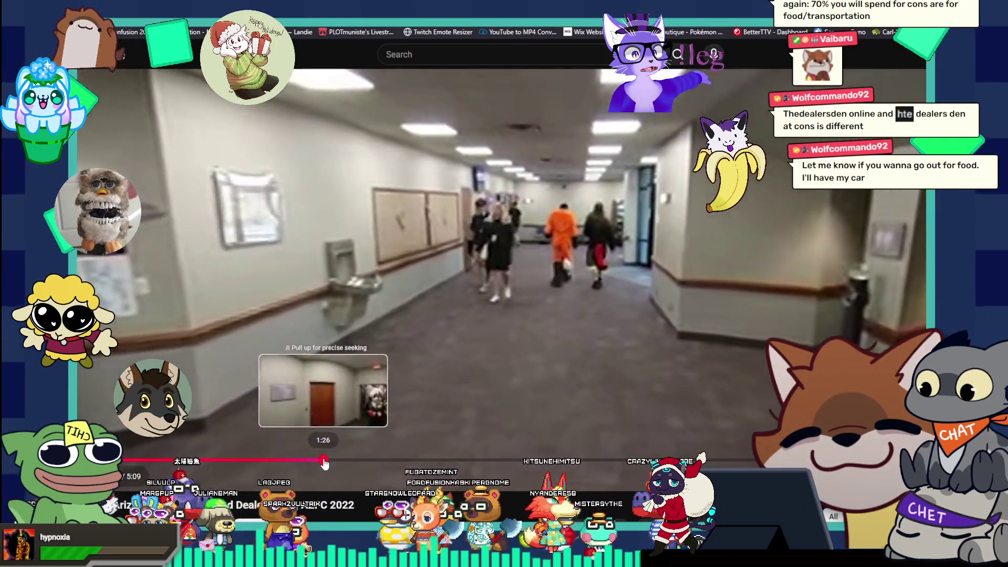
mouse_move(321, 461)
left_mouse_down()
mouse_move(650, 460)
mouse_move(602, 464)
left_mouse_up()
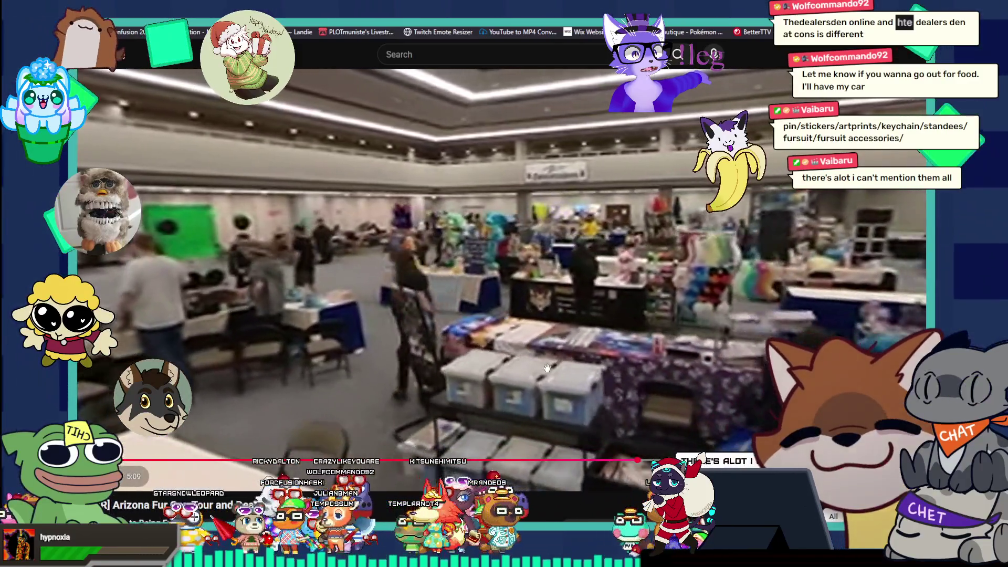
- Pause the tour at the dealers den hall, then resume playback past the vendor tables
left_click(533, 334)
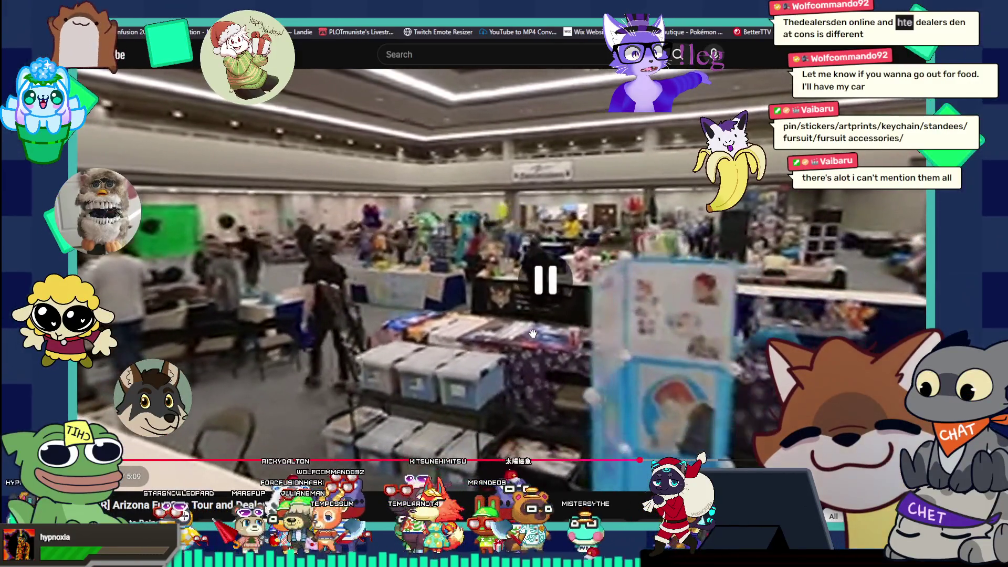
left_click(533, 334)
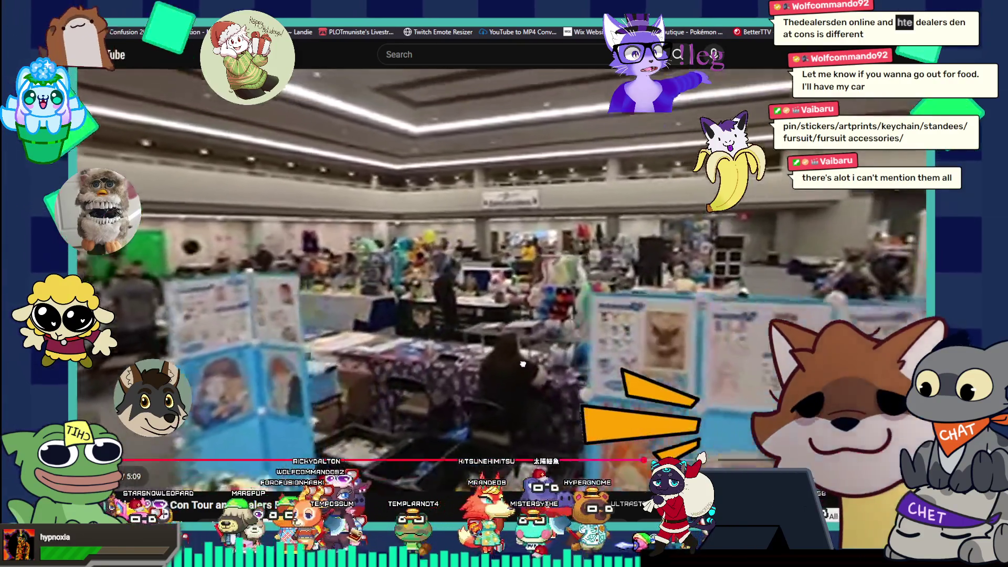